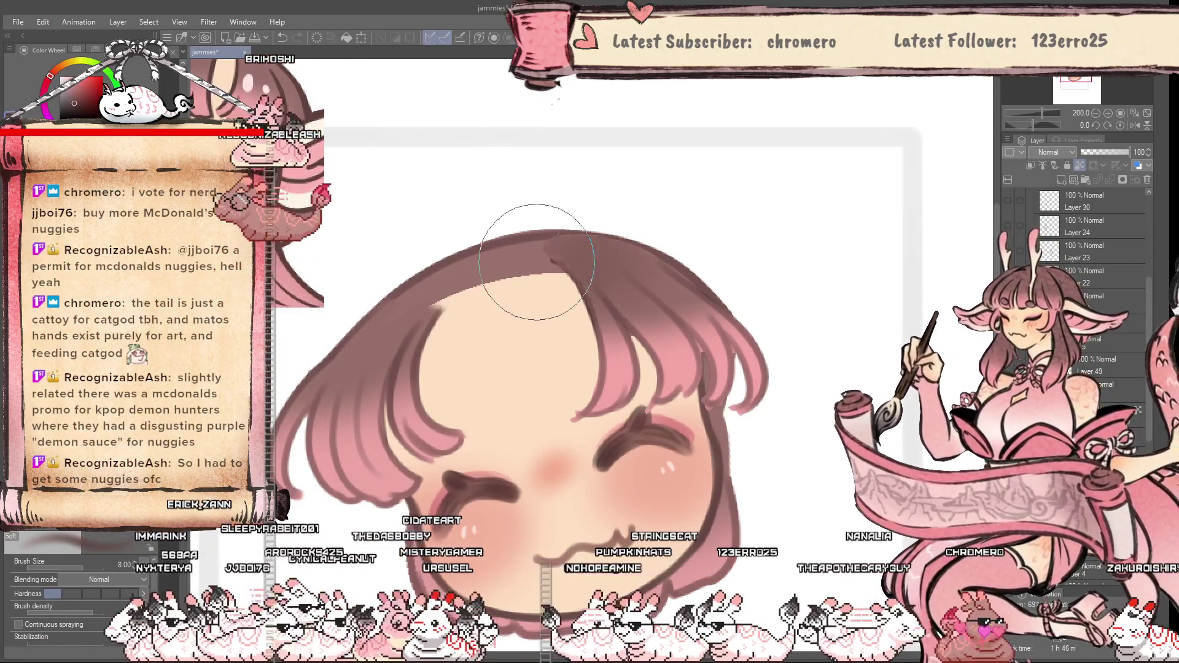
Airbrush over the dark brown patch on top of the hair to soften and lighten it
{"action": "left_click_drag", "start_coordinate": [776, 243], "coordinate": [676, 278]}
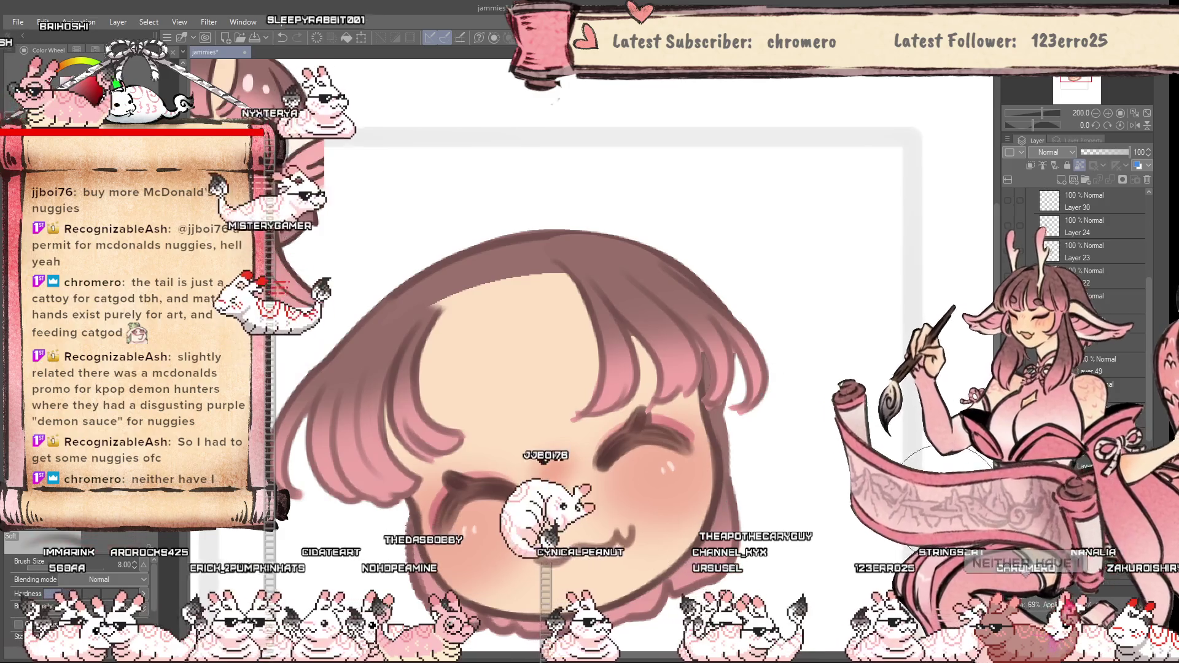
{"action": "scroll", "coordinate": [568, 423], "scroll_direction": "up", "scroll_amount": 2}
{"action": "scroll", "coordinate": [558, 398], "scroll_direction": "down", "scroll_amount": 2}
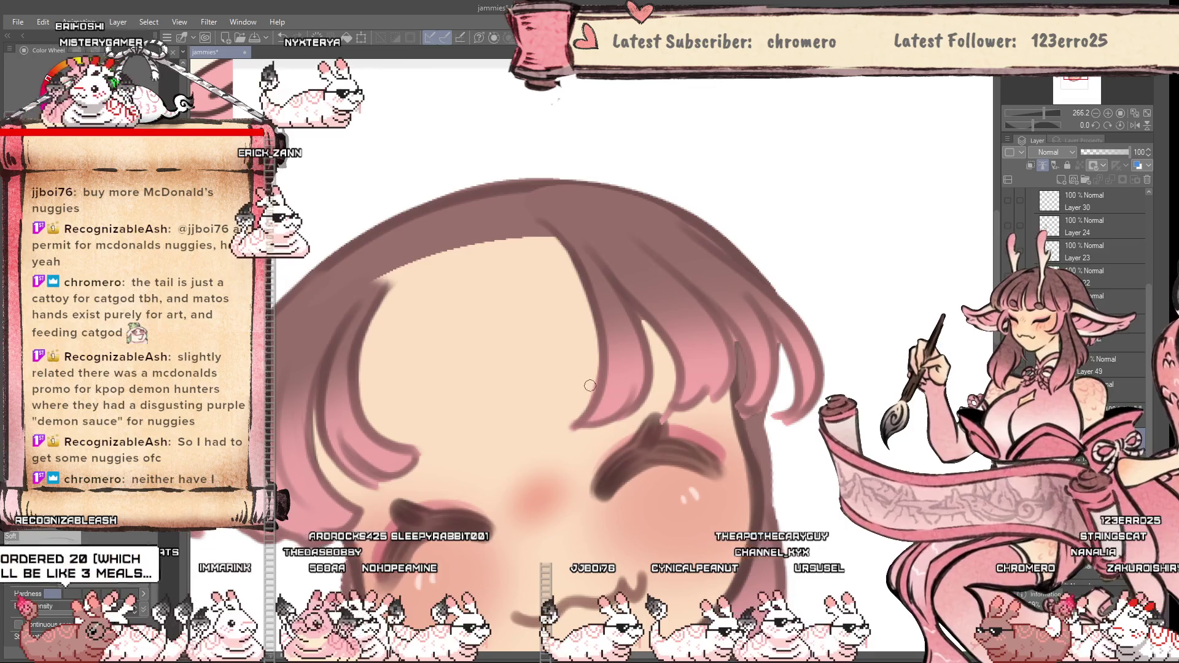
Flip the canvas horizontally to check the drawing, flip it back, and zoom out
{"action": "key", "text": "h"}
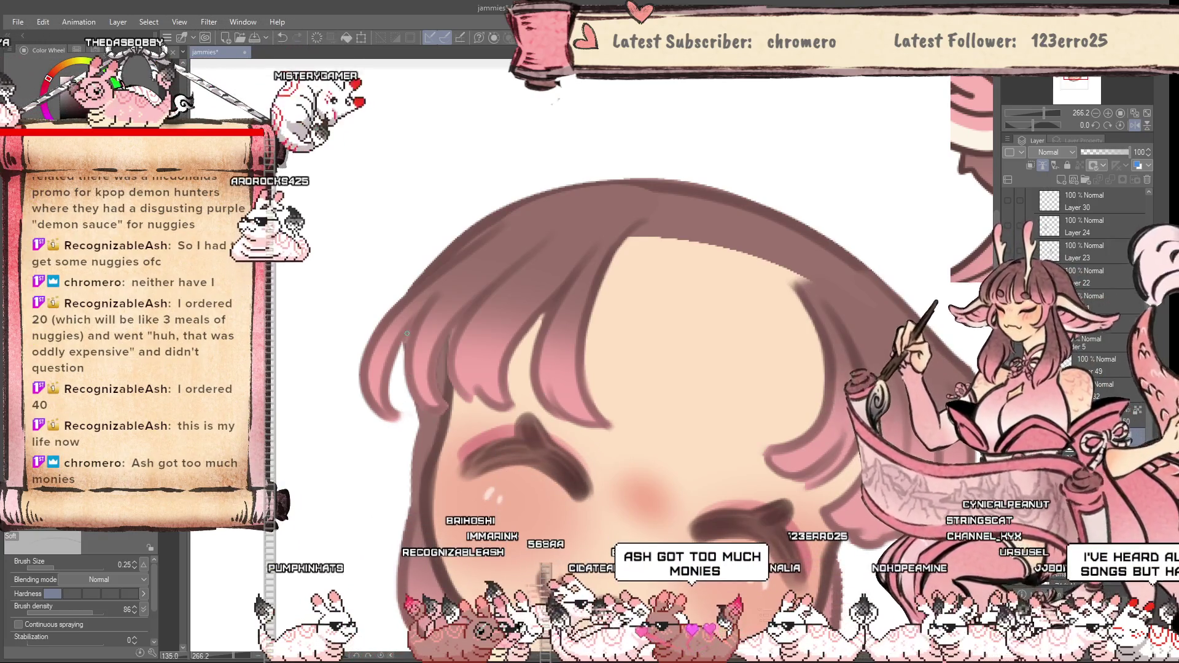
{"action": "key", "text": "h"}
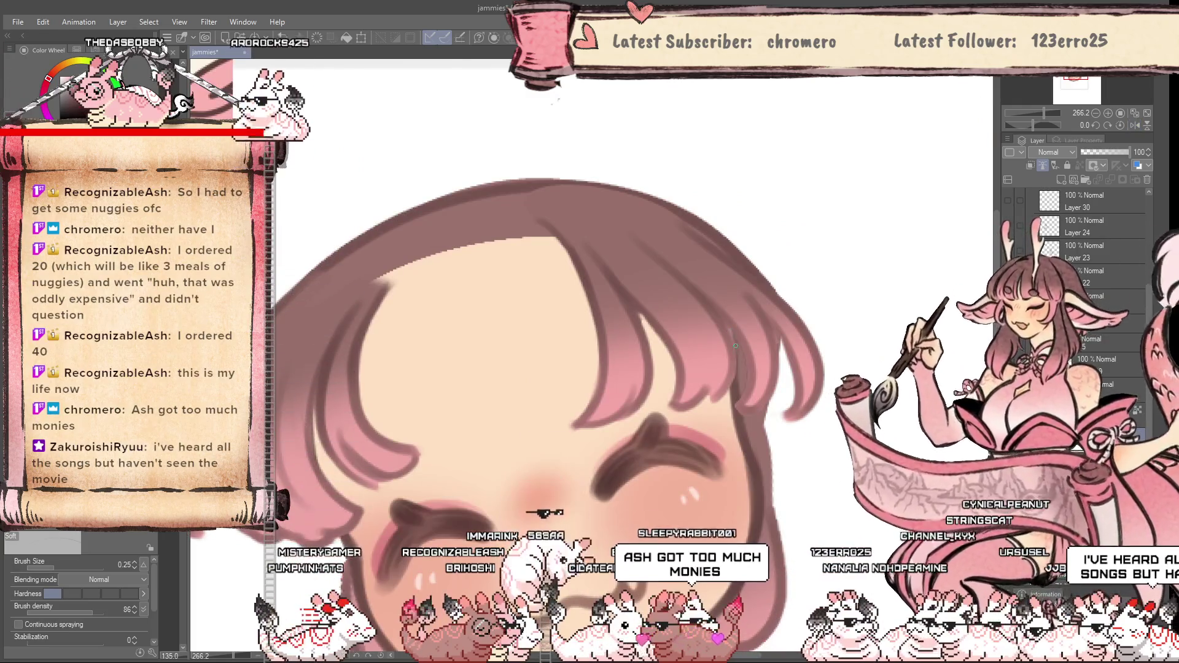
{"action": "key", "text": "h"}
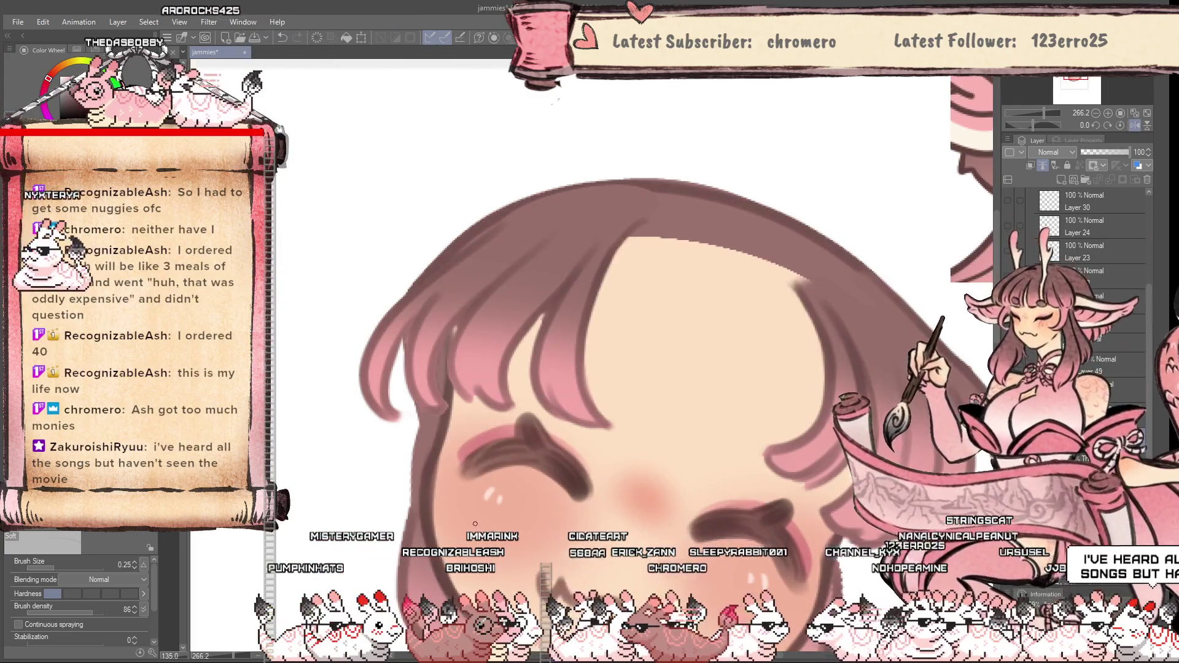
{"action": "scroll", "coordinate": [684, 393], "scroll_direction": "up", "scroll_amount": 2}
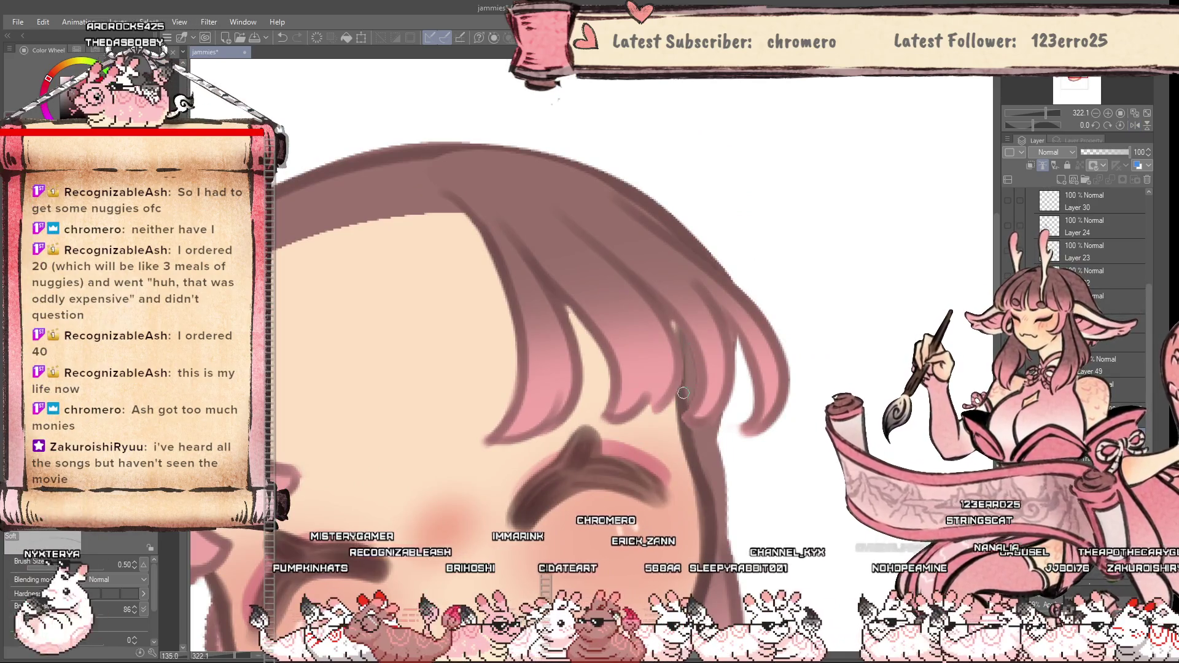
{"action": "scroll", "coordinate": [713, 435], "scroll_direction": "down", "scroll_amount": 1}
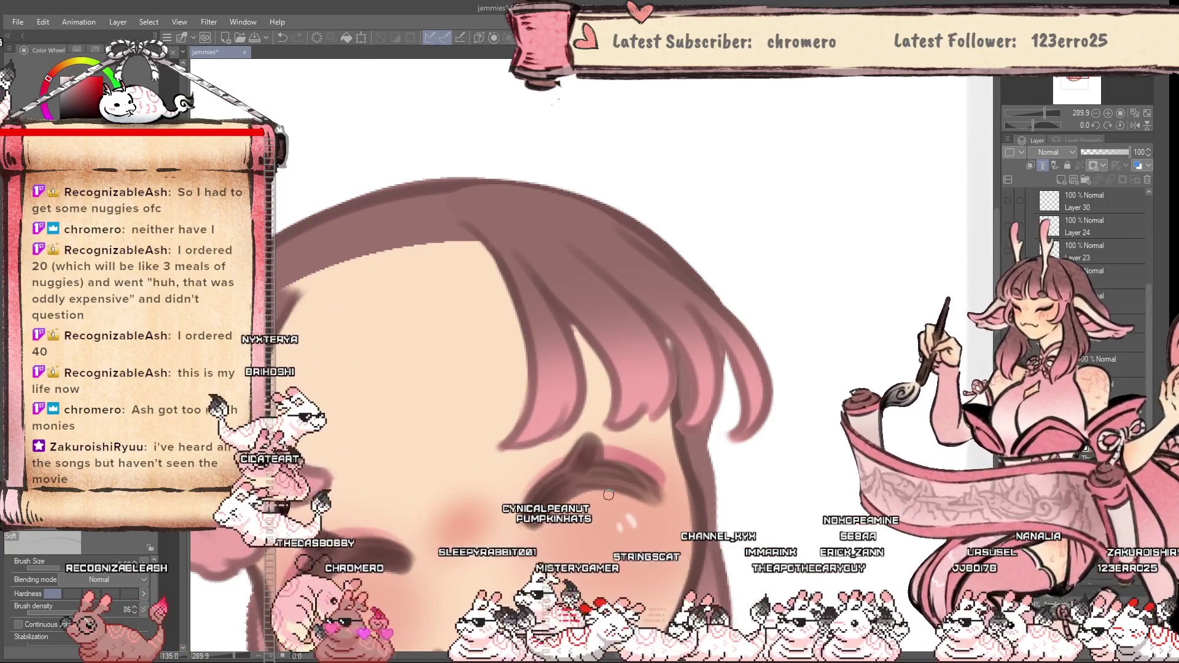
{"action": "scroll", "coordinate": [552, 430], "scroll_direction": "down", "scroll_amount": 3}
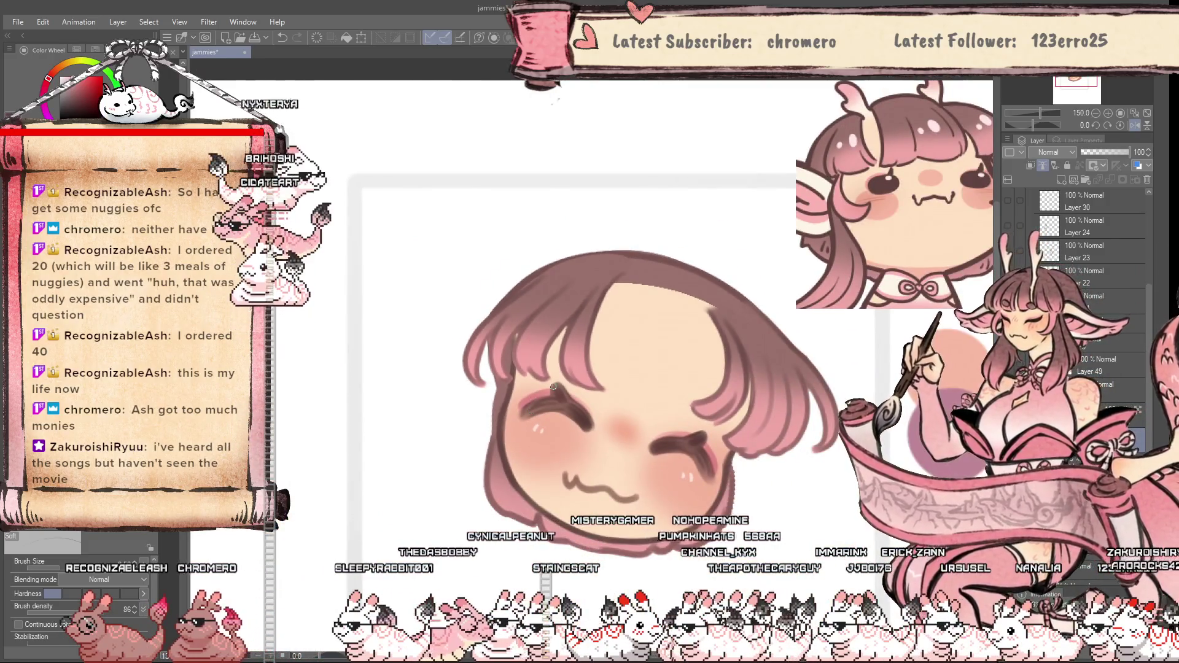
Mirror the canvas to check the face, then select the bangs and antlers layer folder
{"action": "key", "text": "h"}
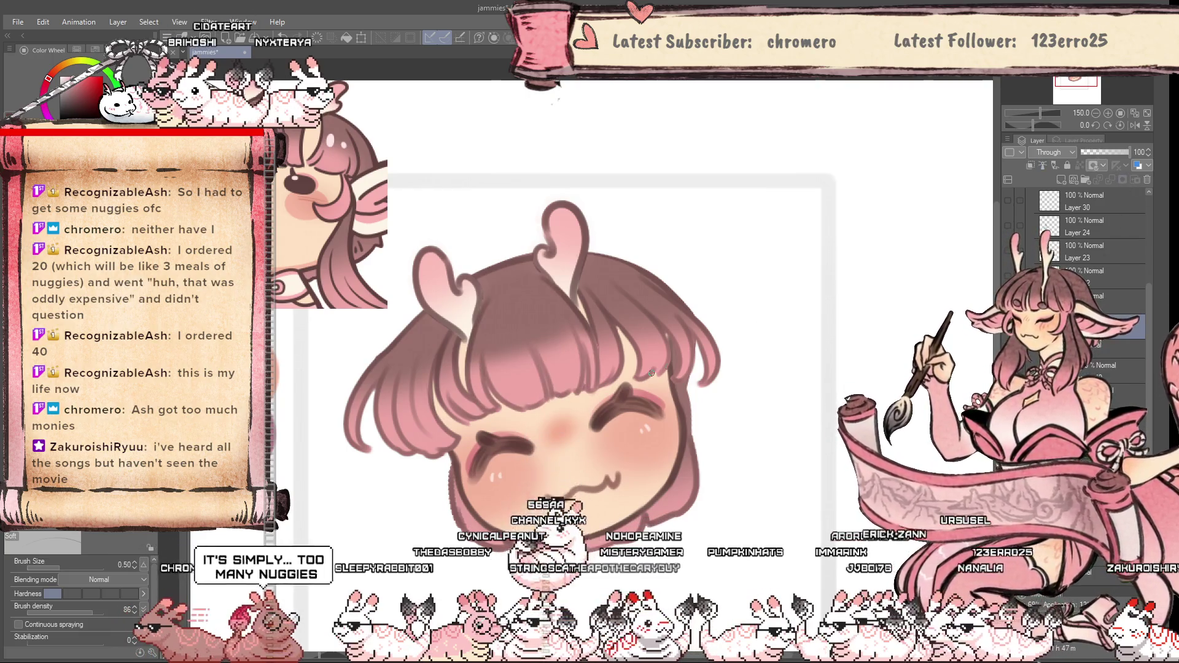
{"action": "scroll", "coordinate": [652, 373], "scroll_direction": "up", "scroll_amount": 2}
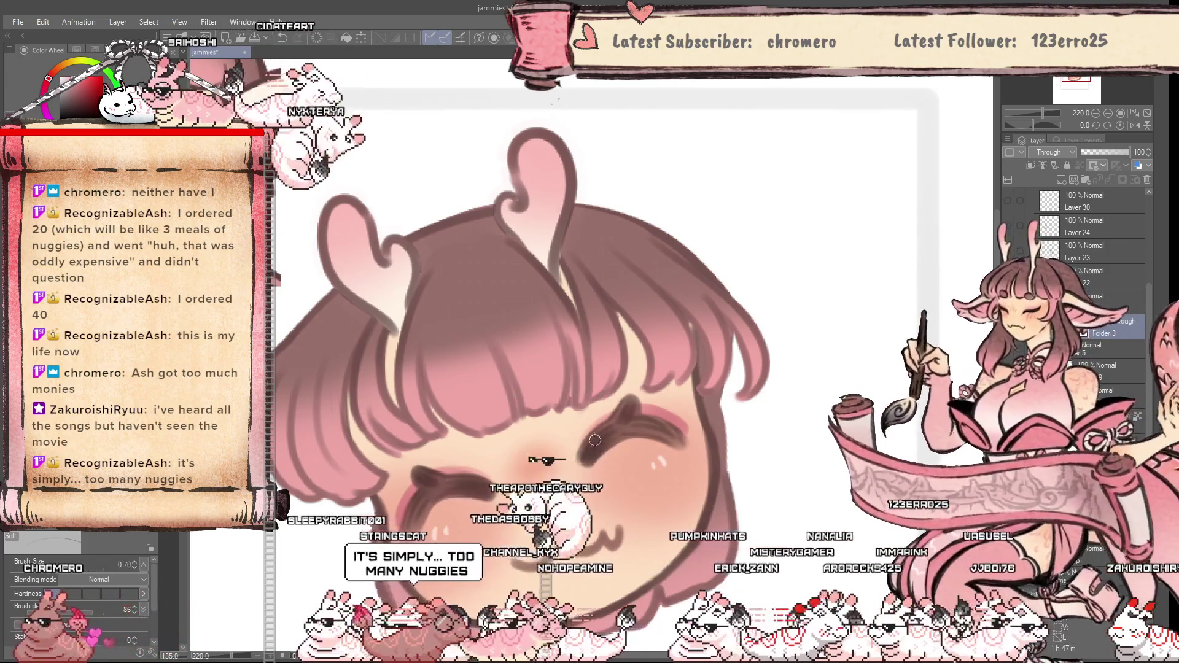
{"action": "scroll", "coordinate": [595, 440], "scroll_direction": "down", "scroll_amount": 2}
{"action": "scroll", "coordinate": [489, 356], "scroll_direction": "up", "scroll_amount": 3}
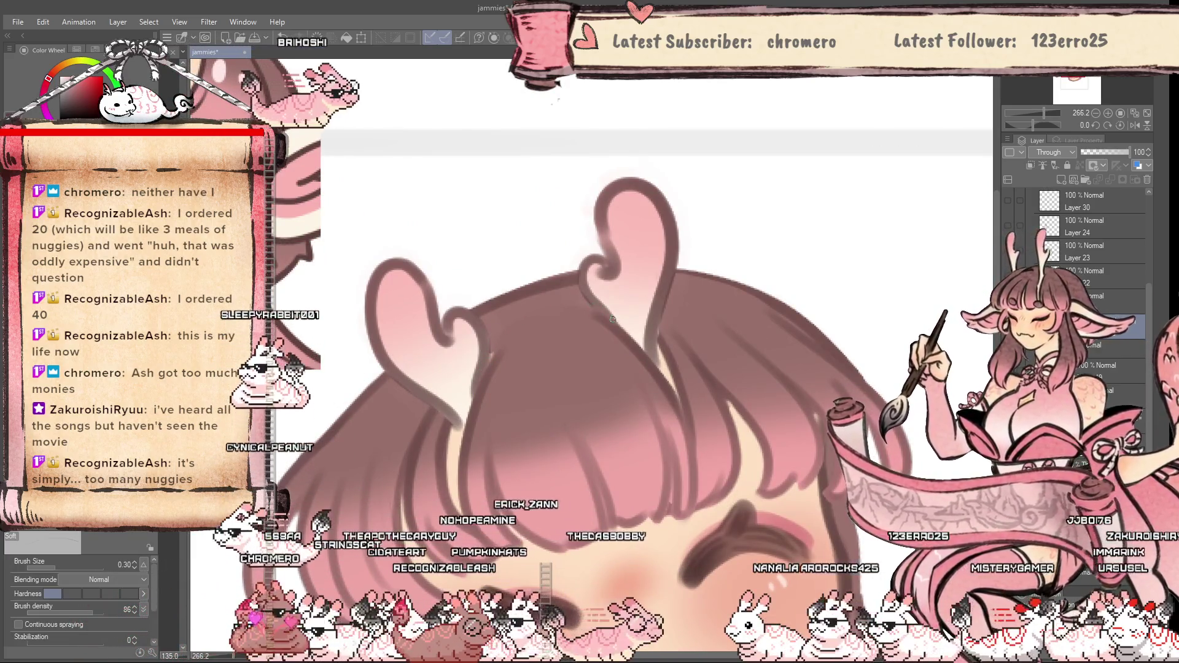
{"action": "scroll", "coordinate": [576, 529], "scroll_direction": "down", "scroll_amount": 4}
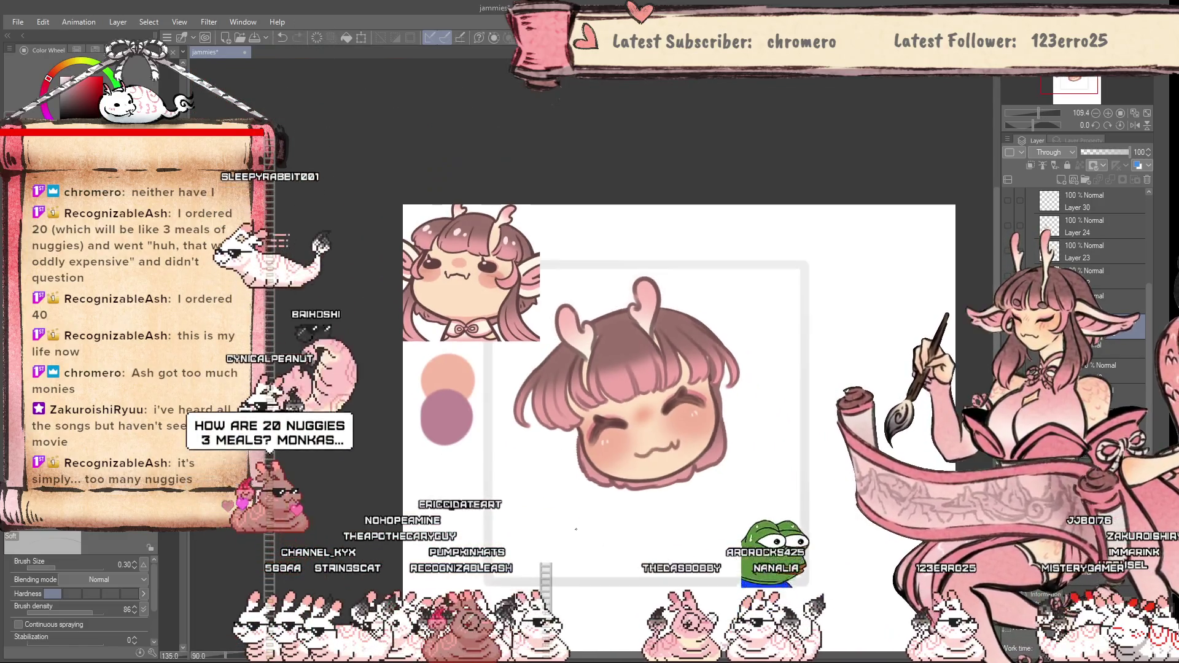
{"action": "scroll", "coordinate": [577, 529], "scroll_direction": "up", "scroll_amount": 2}
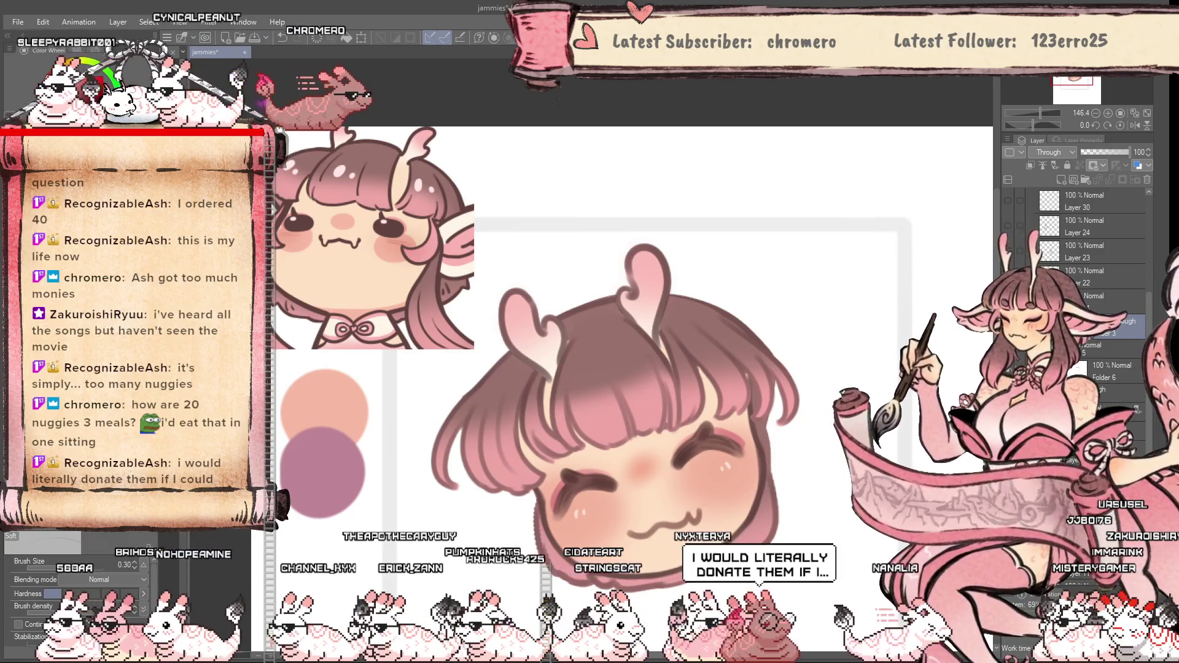
{"action": "left_click", "coordinate": [1111, 368]}
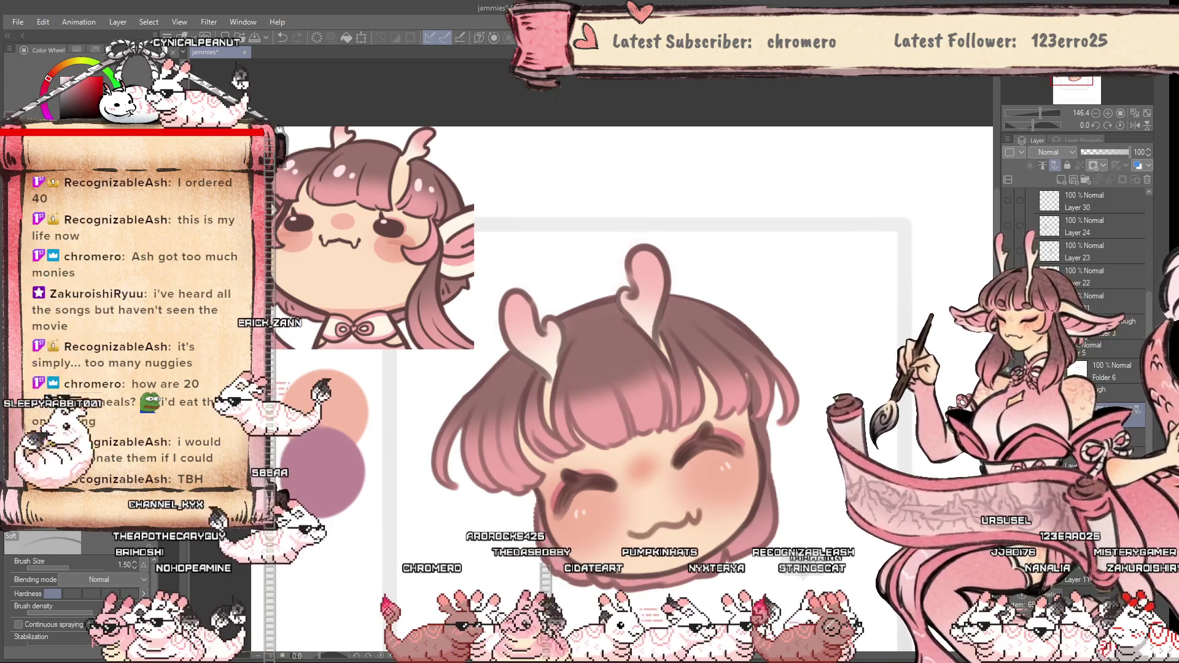
Toggle the bangs and antlers on and off to compare the forehead with and without them
{"action": "key", "text": "ctrl+z"}
{"action": "key", "text": "e"}
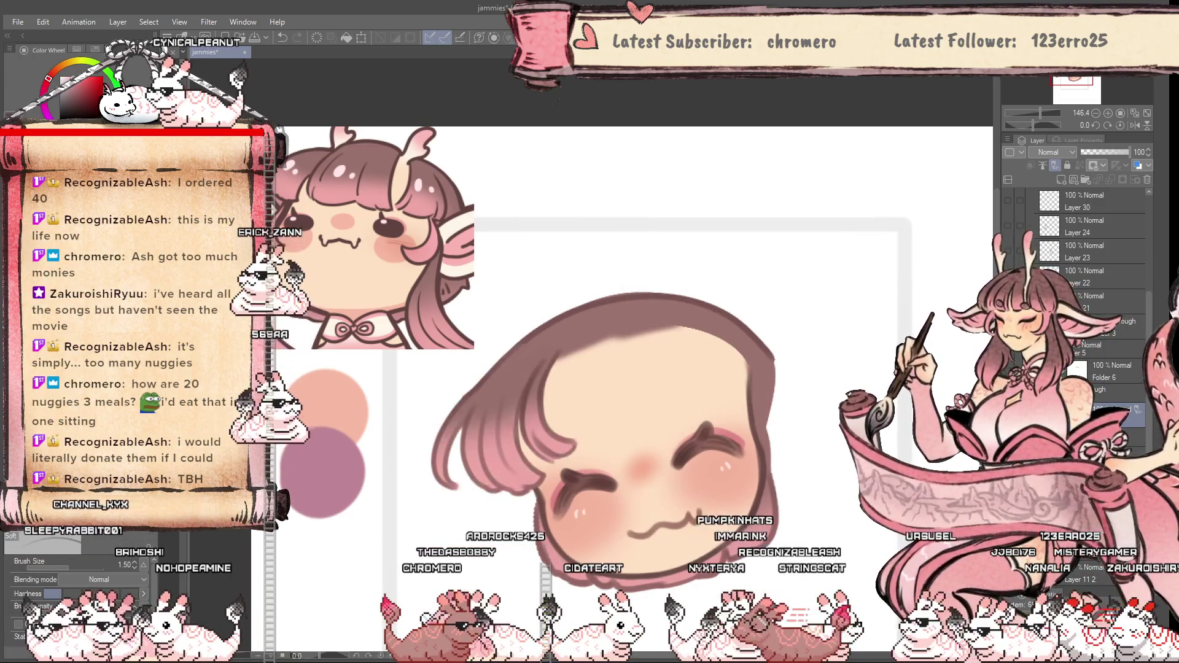
{"action": "key", "text": "ctrl+y"}
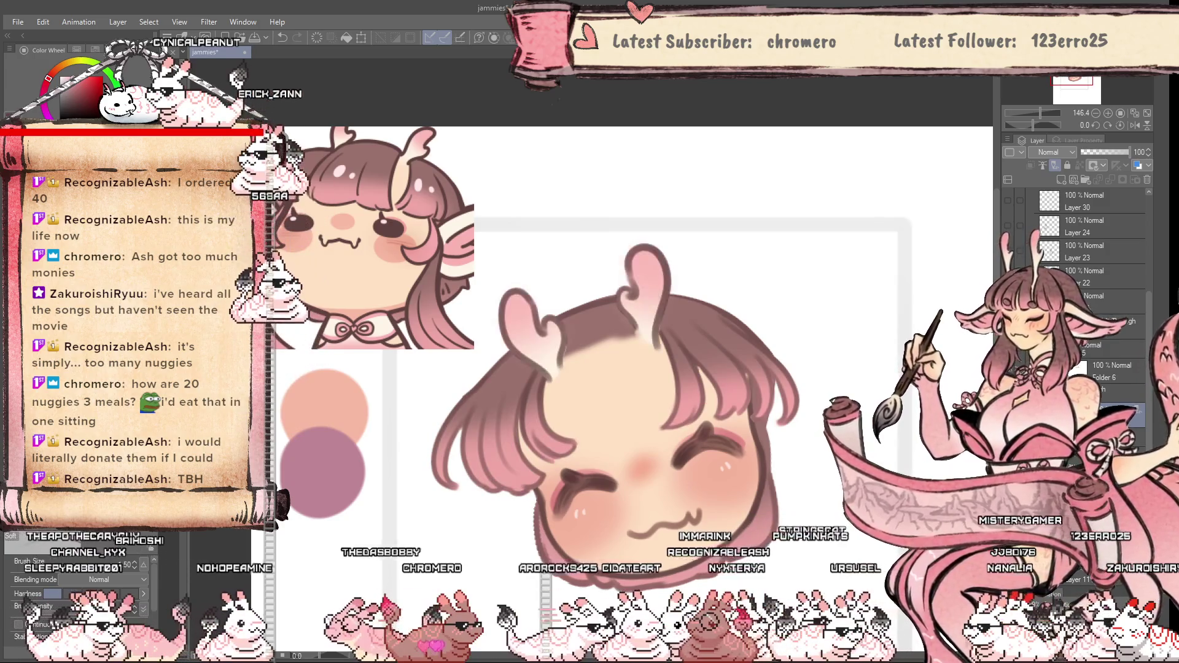
{"action": "key", "text": "ctrl+y"}
{"action": "key", "text": "ctrl+z"}
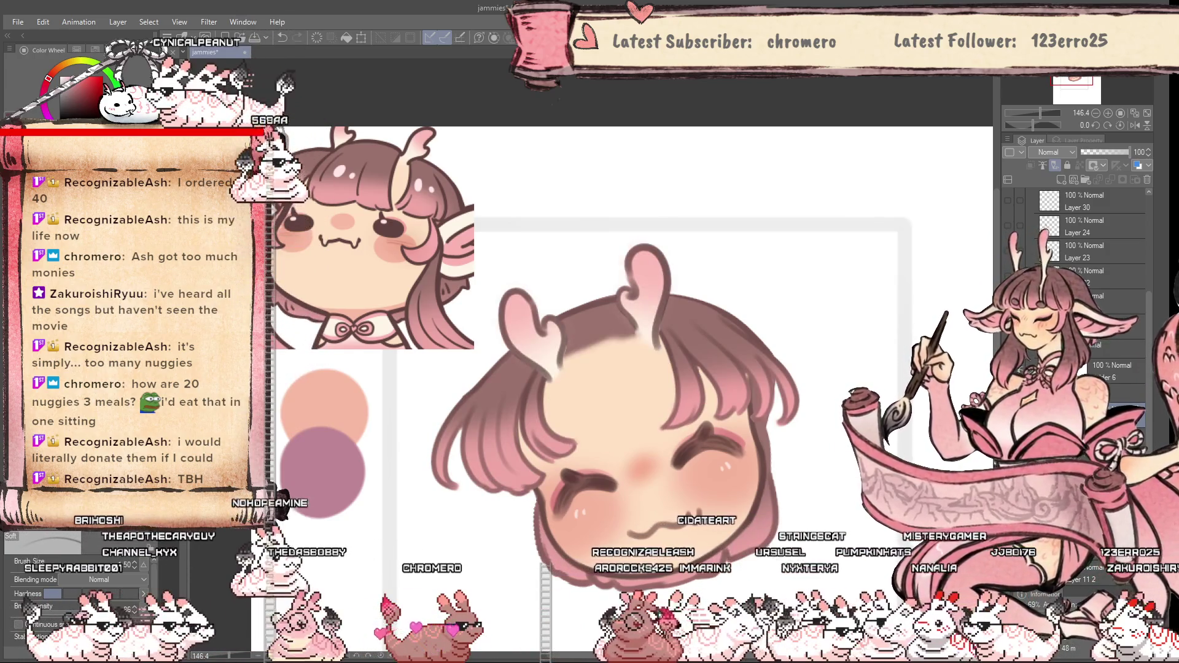
{"action": "key", "text": "ctrl+y"}
{"action": "key", "text": "ctrl+z"}
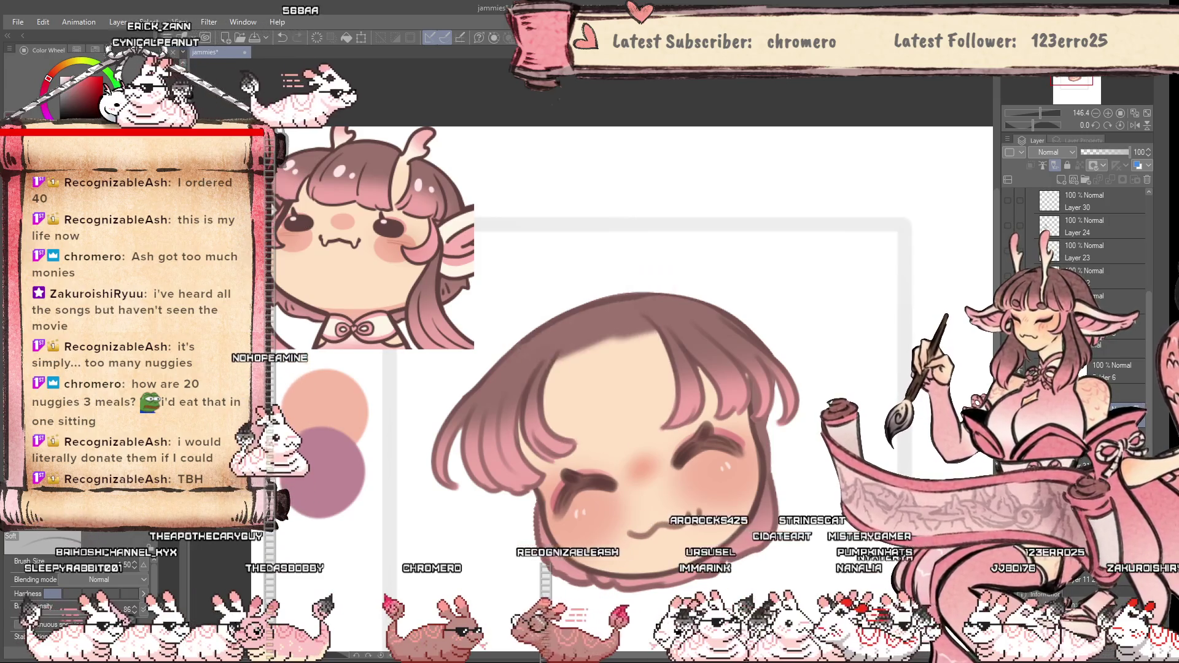
{"action": "scroll", "coordinate": [567, 342], "scroll_direction": "up", "scroll_amount": 2}
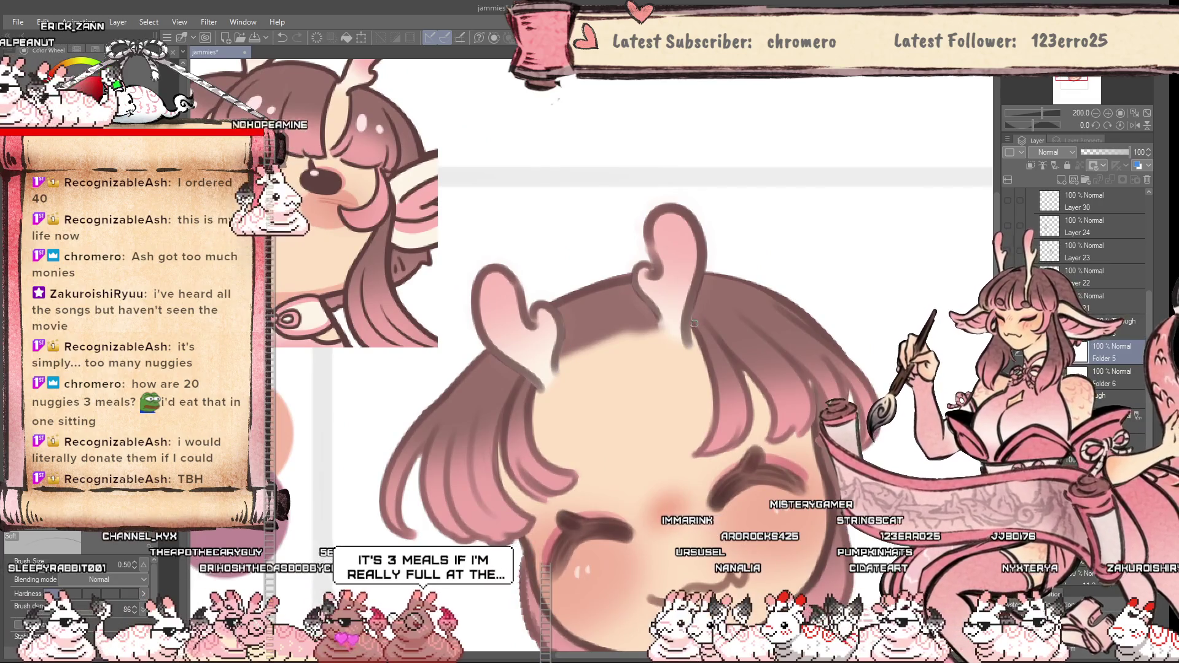
{"action": "scroll", "coordinate": [661, 452], "scroll_direction": "down", "scroll_amount": 2}
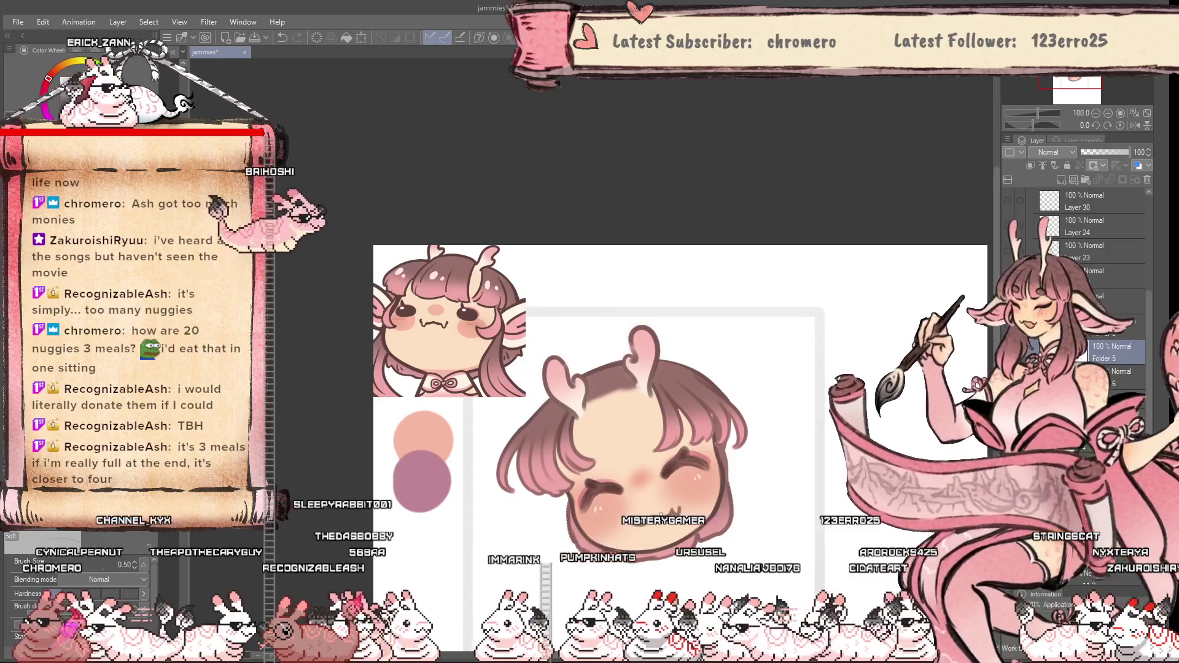
Make the dark pink bangs layer visible
{"action": "left_click", "coordinate": [1029, 344]}
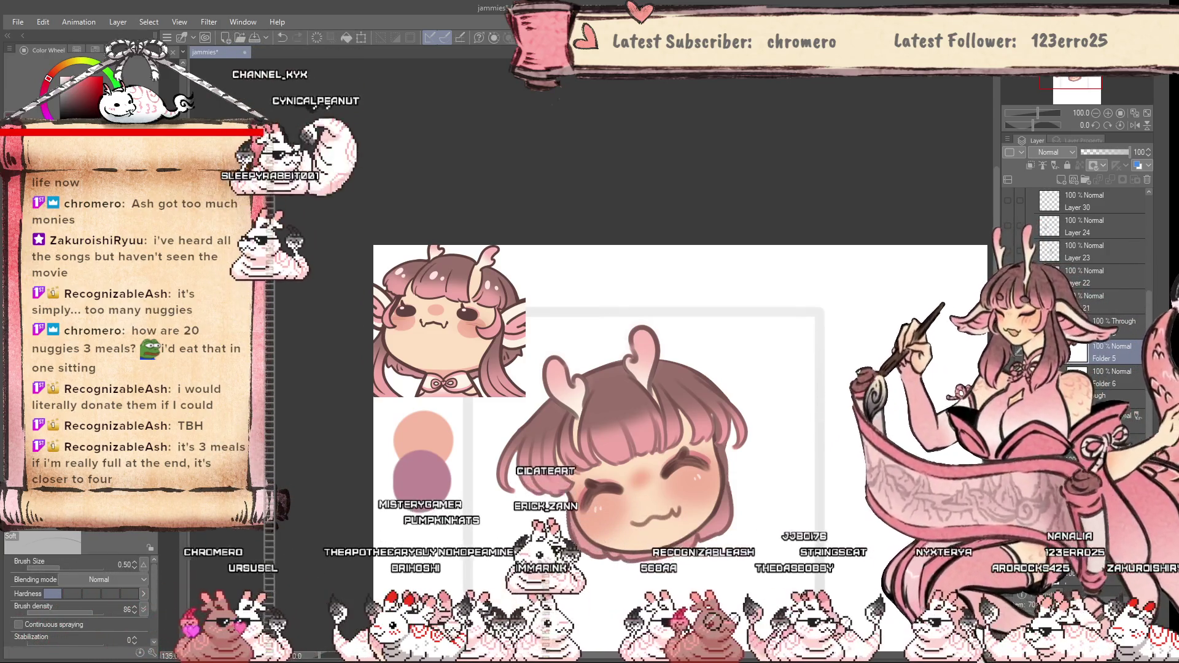
{"action": "scroll", "coordinate": [595, 436], "scroll_direction": "up", "scroll_amount": 2}
{"action": "scroll", "coordinate": [595, 437], "scroll_direction": "down", "scroll_amount": 1}
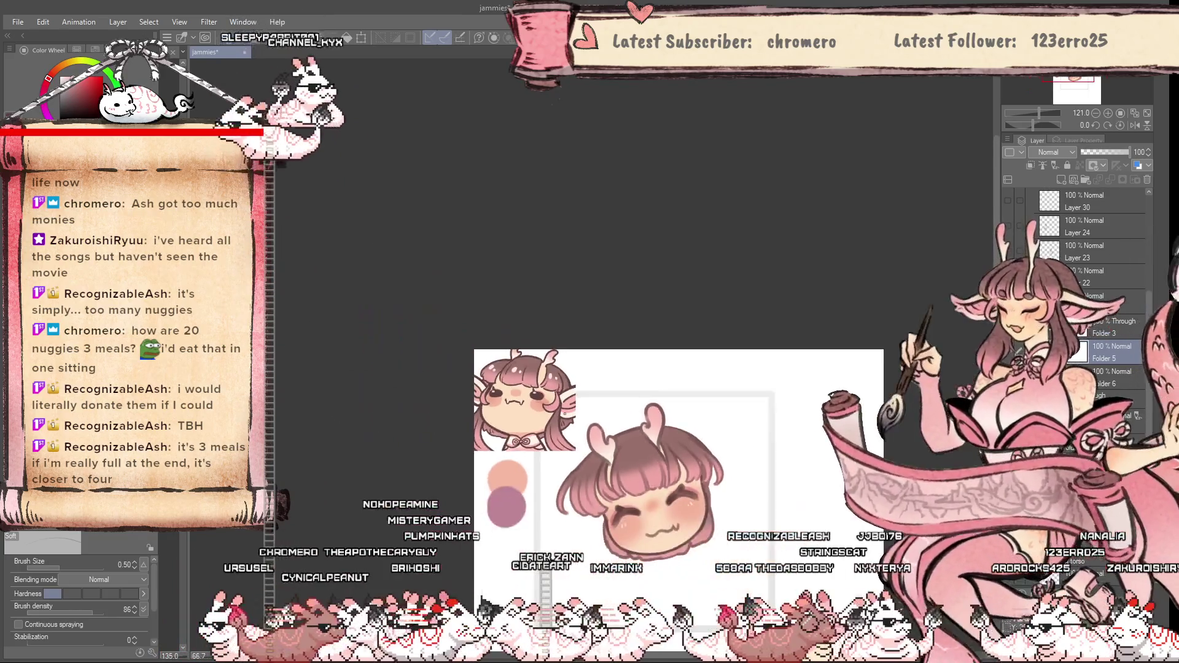
{"action": "scroll", "coordinate": [652, 485], "scroll_direction": "up", "scroll_amount": 2}
{"action": "scroll", "coordinate": [708, 539], "scroll_direction": "up", "scroll_amount": 2}
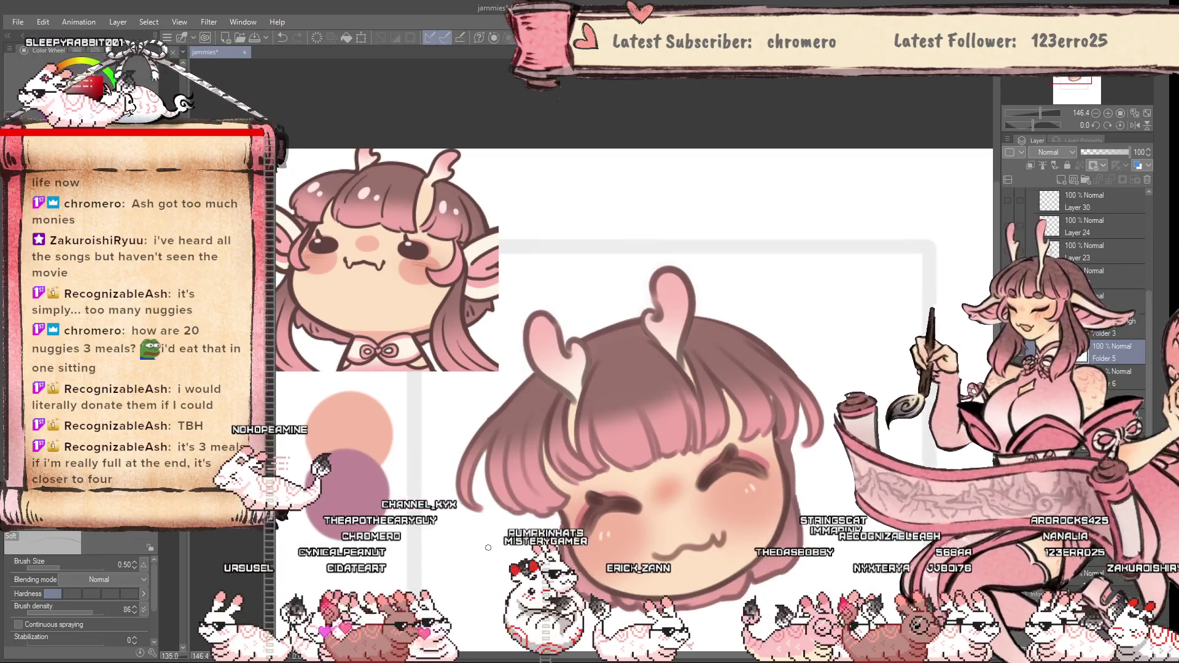
{"action": "scroll", "coordinate": [483, 545], "scroll_direction": "down", "scroll_amount": 2}
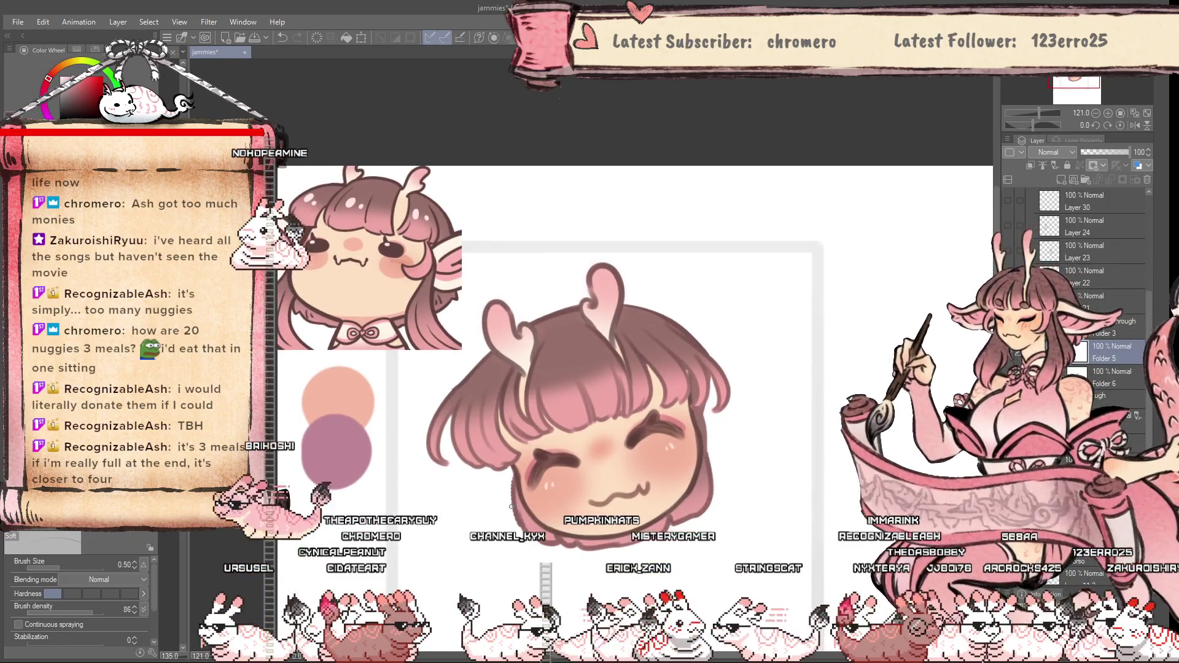
Increase the brush size to 2
{"action": "key", "text": "bracketright"}
{"action": "key", "text": "bracketright"}
{"action": "key", "text": "bracketright"}
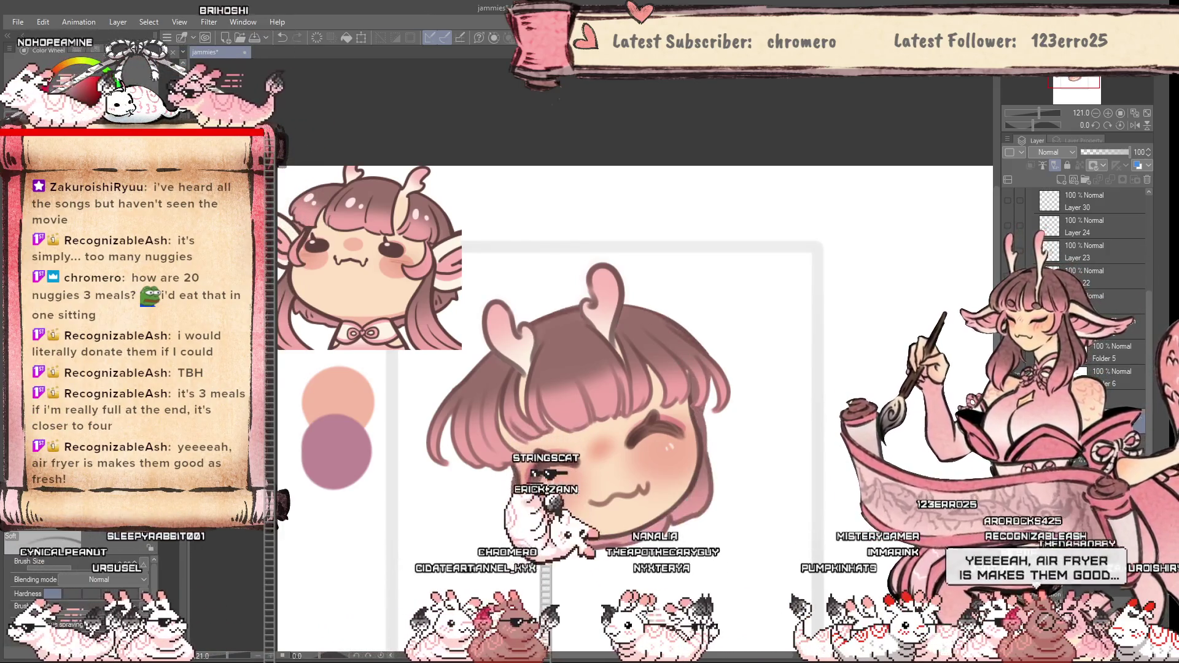
{"action": "scroll", "coordinate": [464, 512], "scroll_direction": "up", "scroll_amount": 2}
{"action": "scroll", "coordinate": [464, 513], "scroll_direction": "down", "scroll_amount": 2}
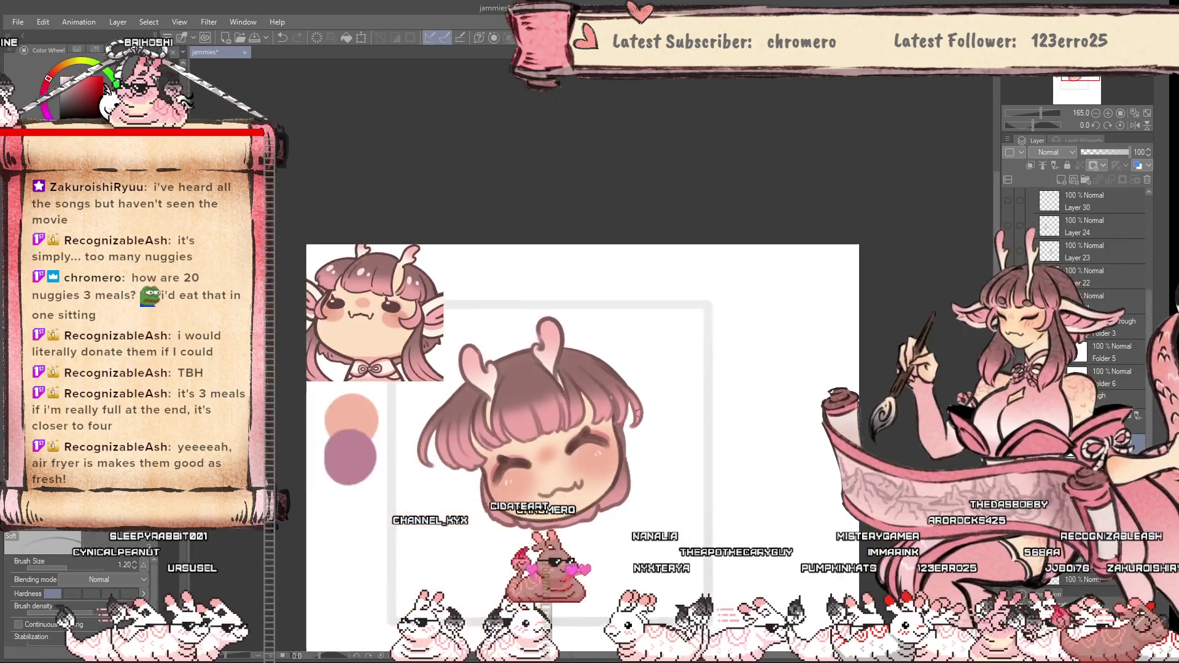
{"action": "scroll", "coordinate": [476, 575], "scroll_direction": "up", "scroll_amount": 3}
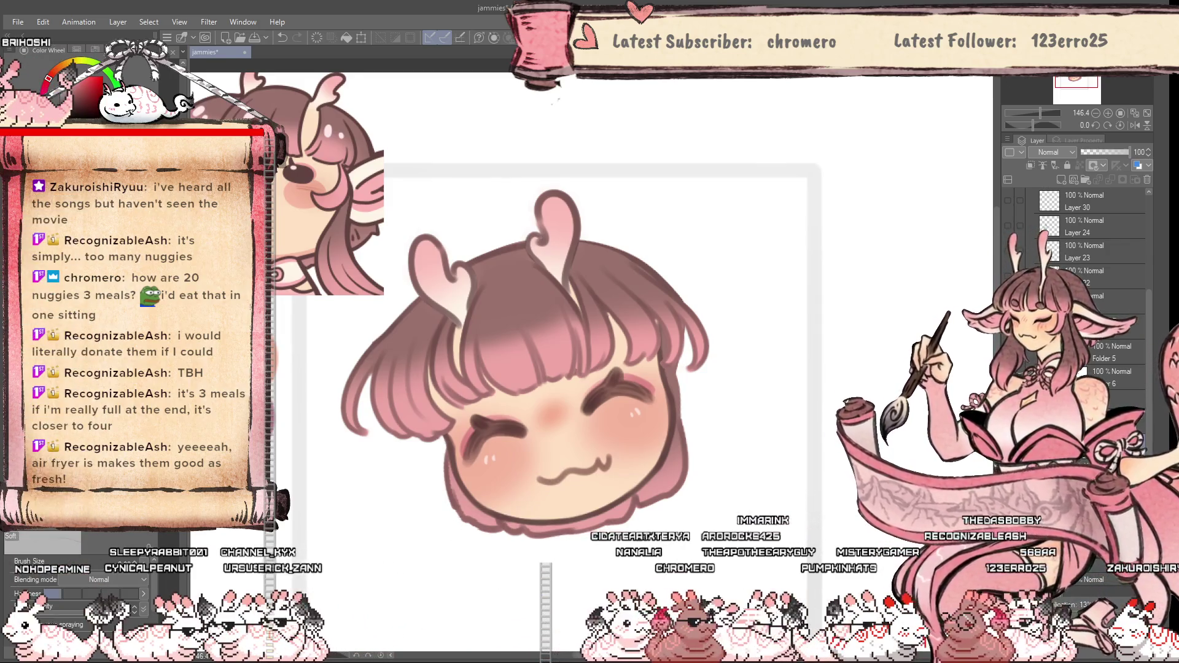
{"action": "scroll", "coordinate": [633, 580], "scroll_direction": "down", "scroll_amount": 3}
{"action": "scroll", "coordinate": [626, 583], "scroll_direction": "up", "scroll_amount": 1}
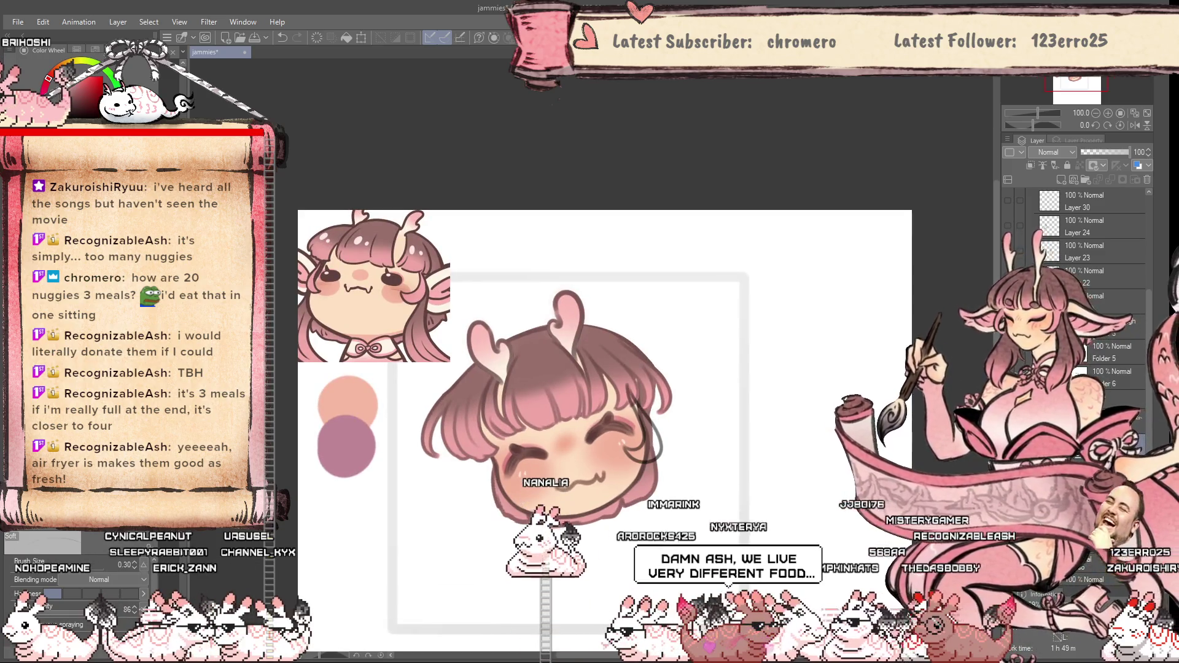
Sketch a curve on the left cheek, then add a new folder and a new layer to paint on
{"action": "left_click_drag", "start_coordinate": [516, 449], "coordinate": [516, 503]}
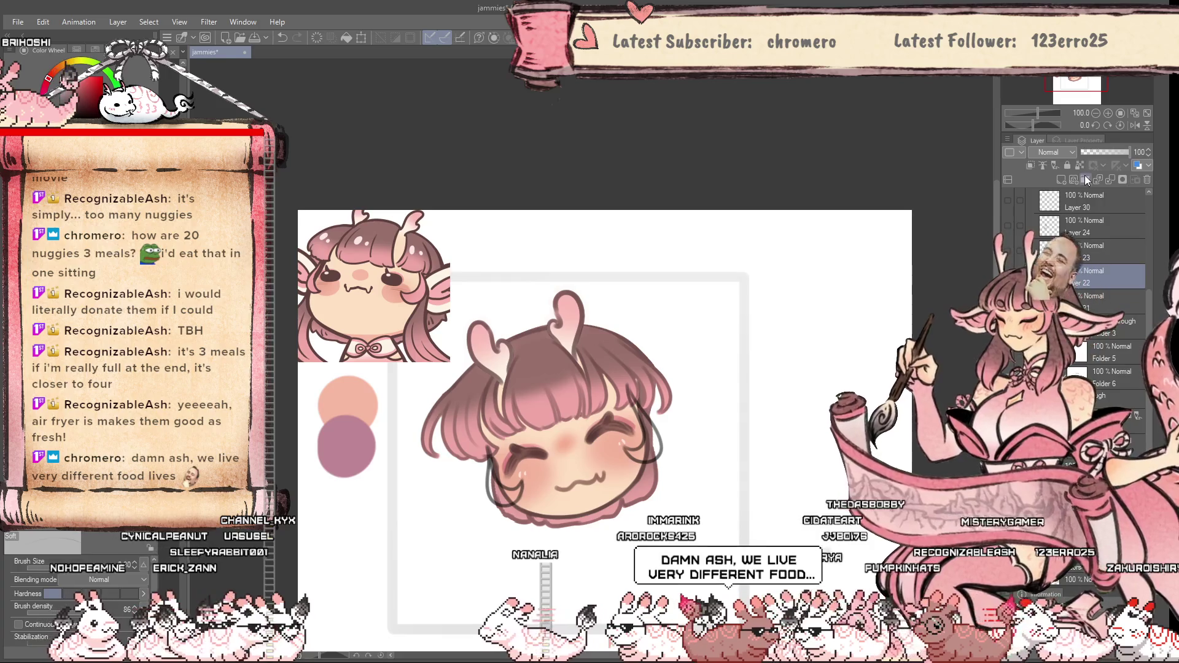
{"action": "left_click", "coordinate": [1085, 178]}
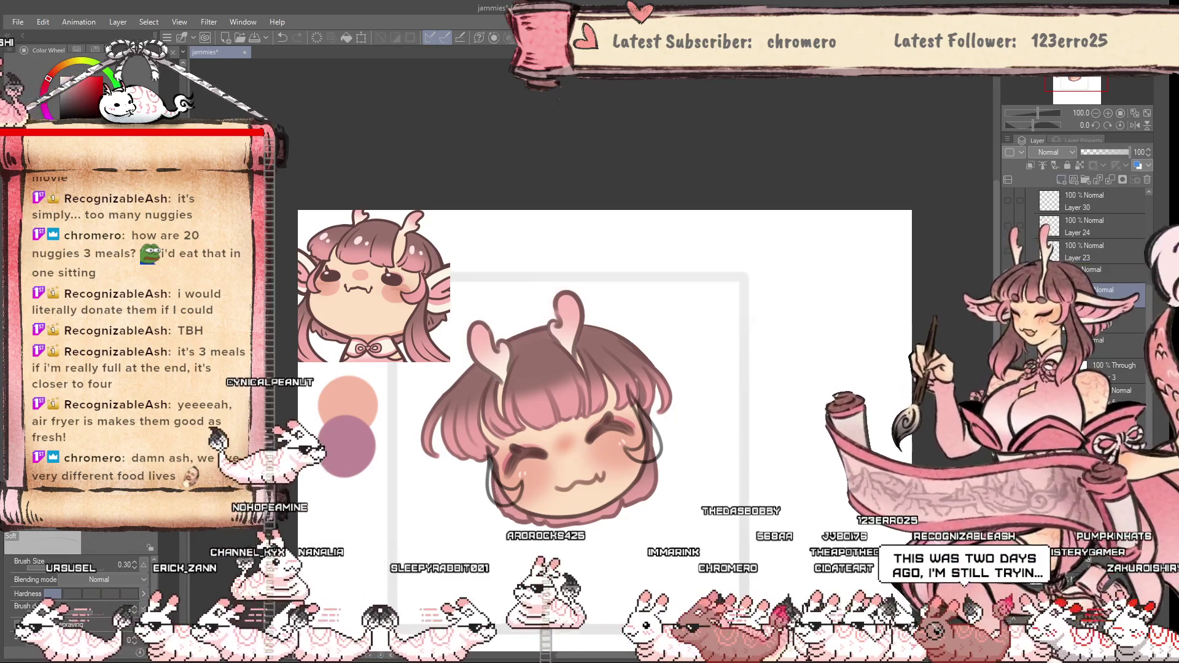
{"action": "key", "text": "p"}
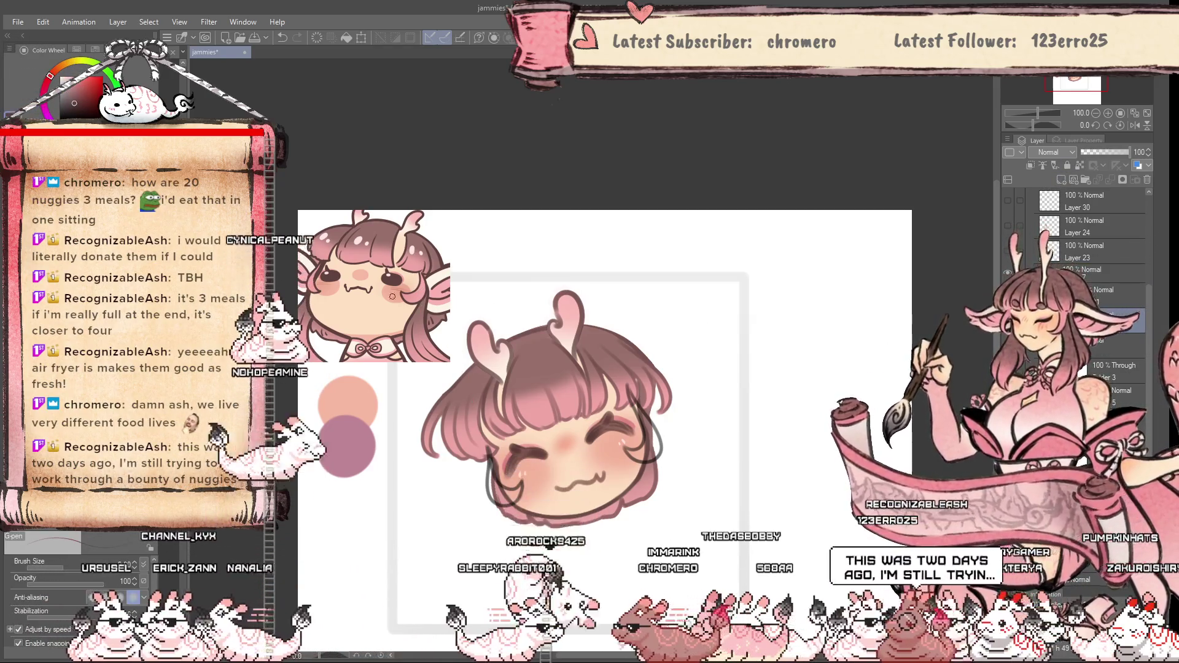
{"action": "left_click", "coordinate": [1105, 295]}
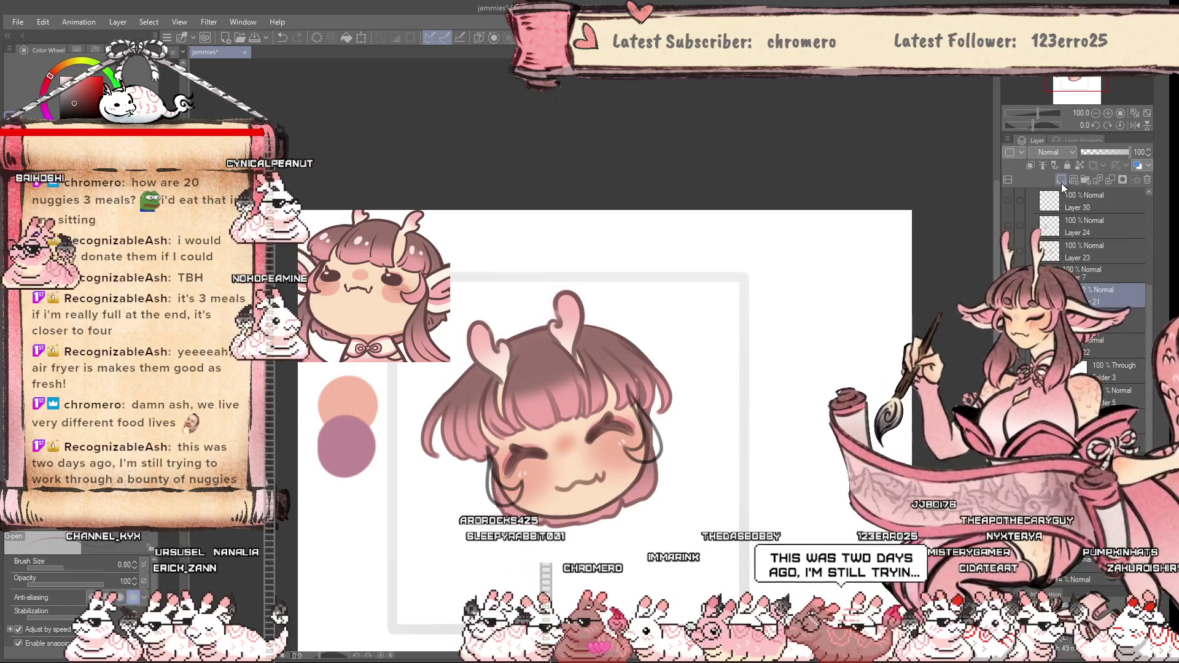
{"action": "left_click", "coordinate": [1062, 183]}
Set the soft airbrush to size 8 and fill the left-cheek hair strand pink on Layer 51
{"action": "key", "text": "b"}
{"action": "scroll", "coordinate": [600, 426], "scroll_direction": "up", "scroll_amount": 2}
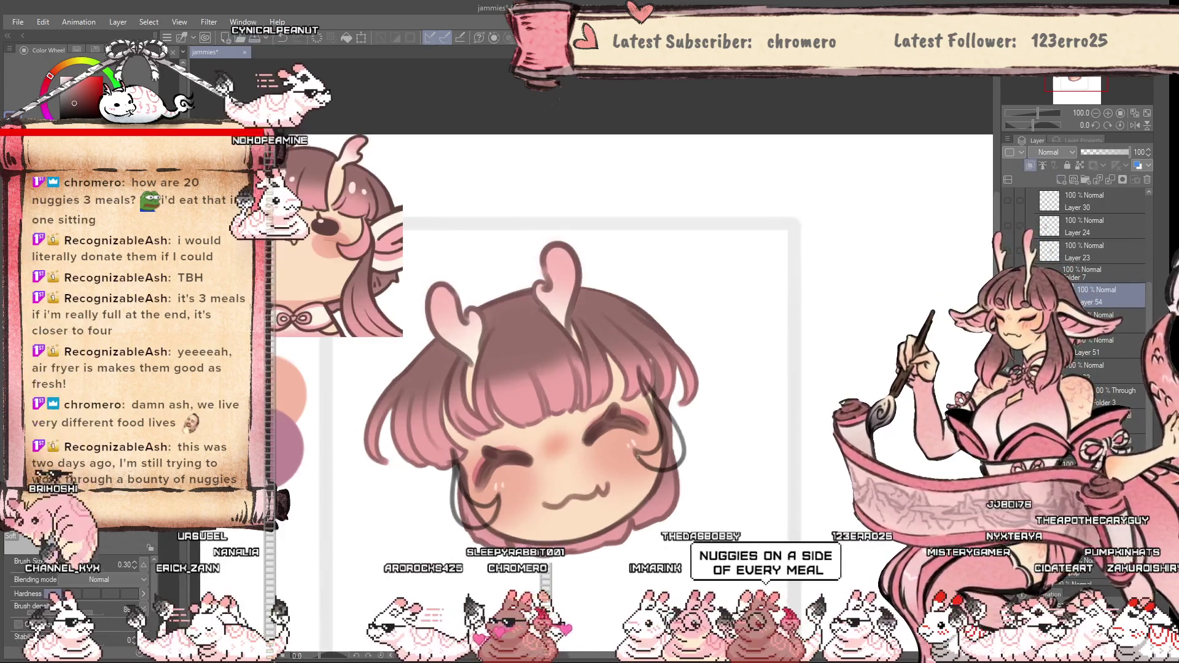
{"action": "left_click_drag", "start_coordinate": [636, 457], "coordinate": [658, 387]}
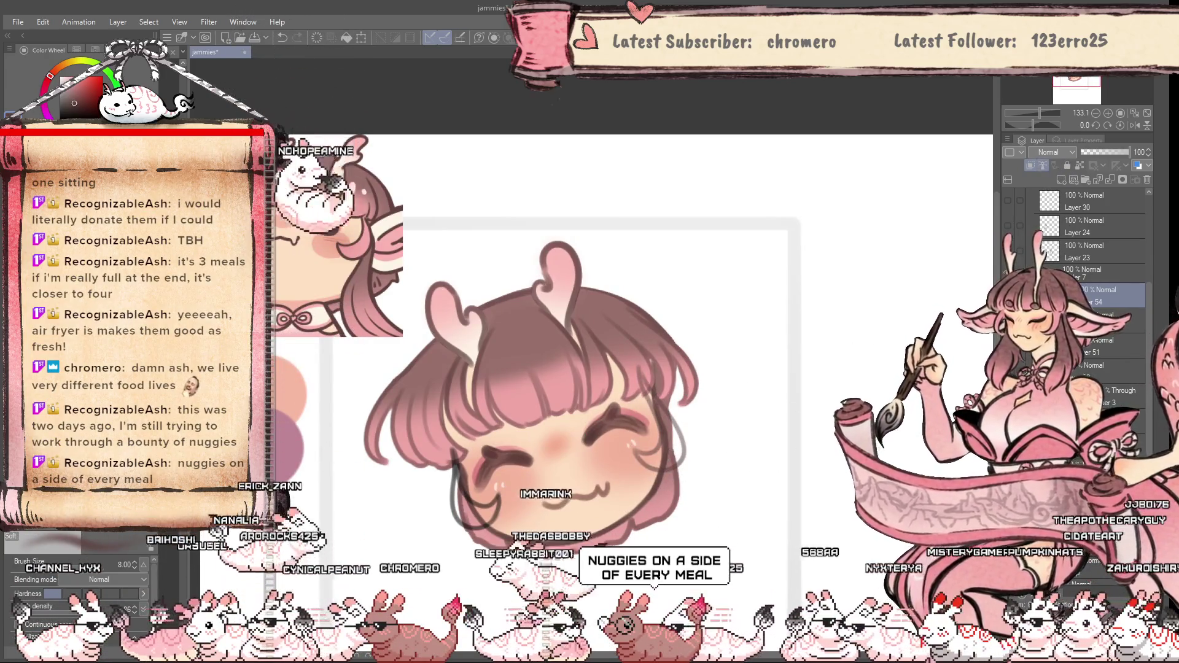
{"action": "left_click", "coordinate": [1100, 346]}
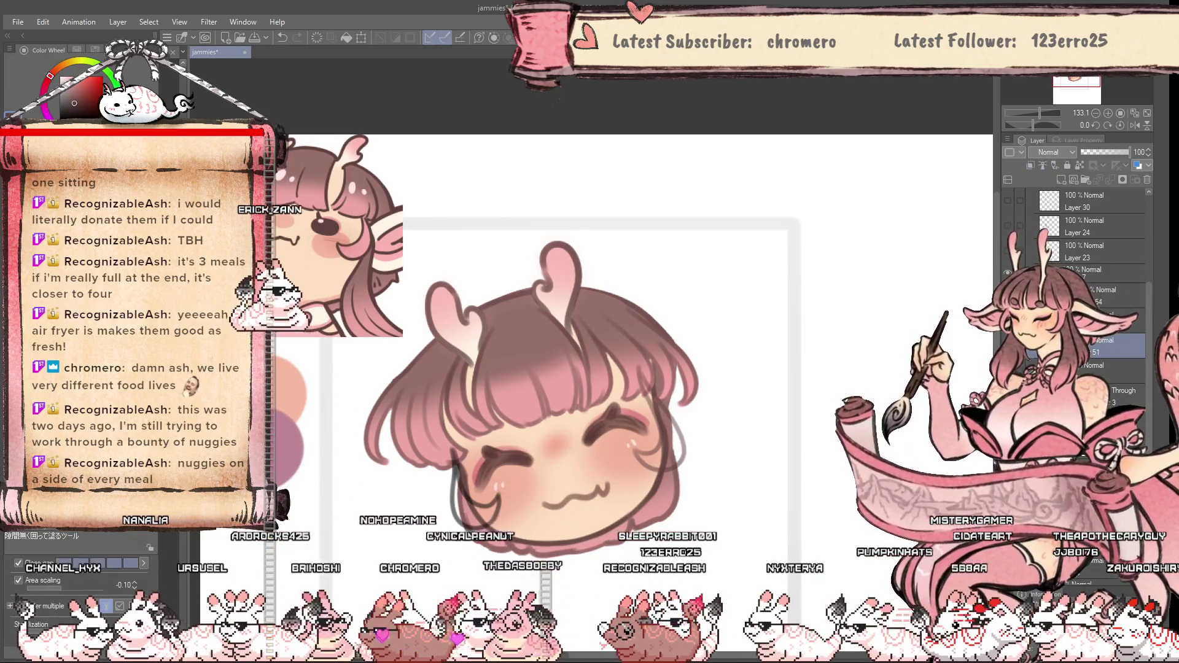
{"action": "scroll", "coordinate": [622, 312], "scroll_direction": "down", "scroll_amount": 2}
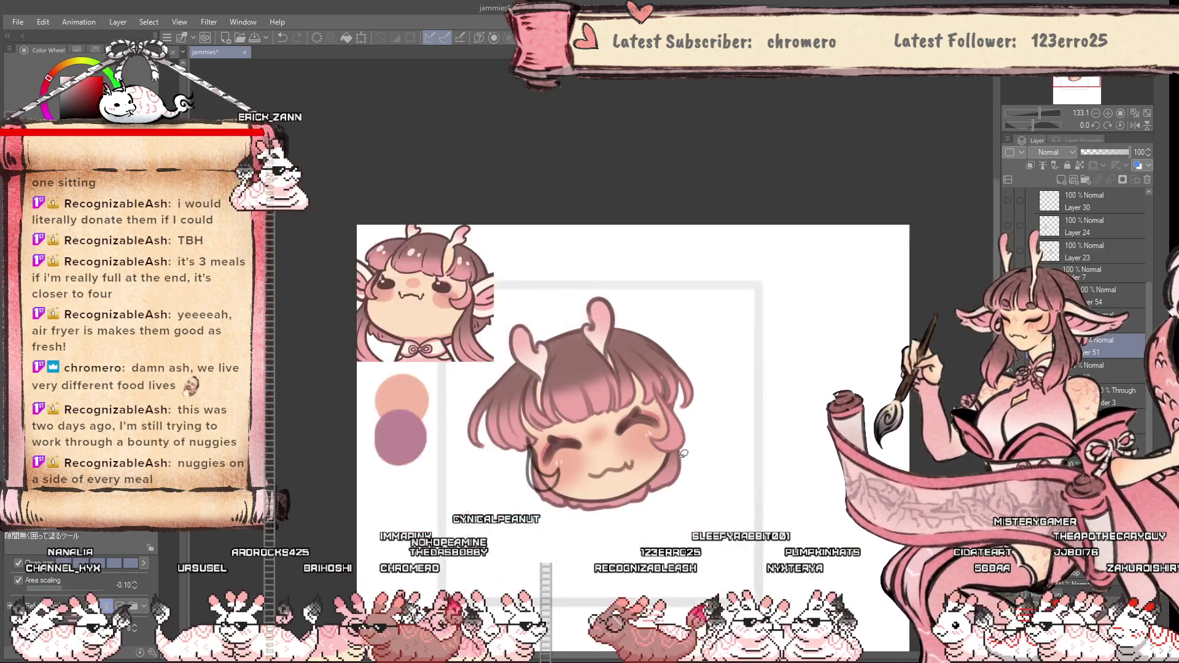
{"action": "scroll", "coordinate": [700, 482], "scroll_direction": "up", "scroll_amount": 3}
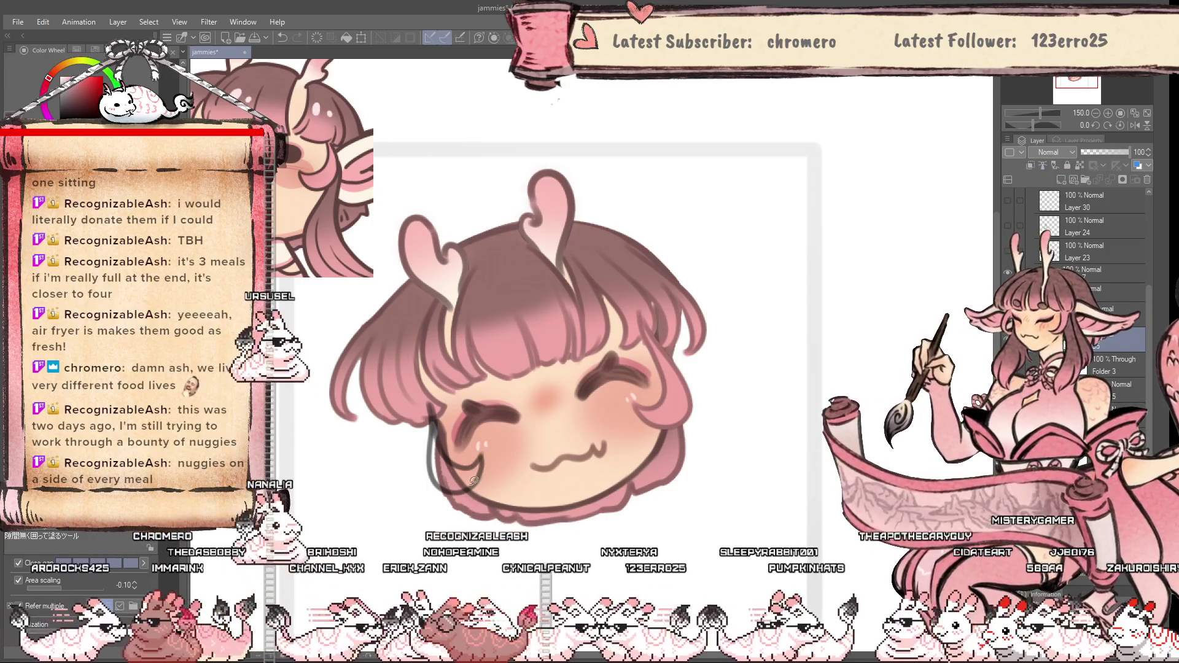
{"action": "left_click_drag", "start_coordinate": [425, 494], "coordinate": [441, 370]}
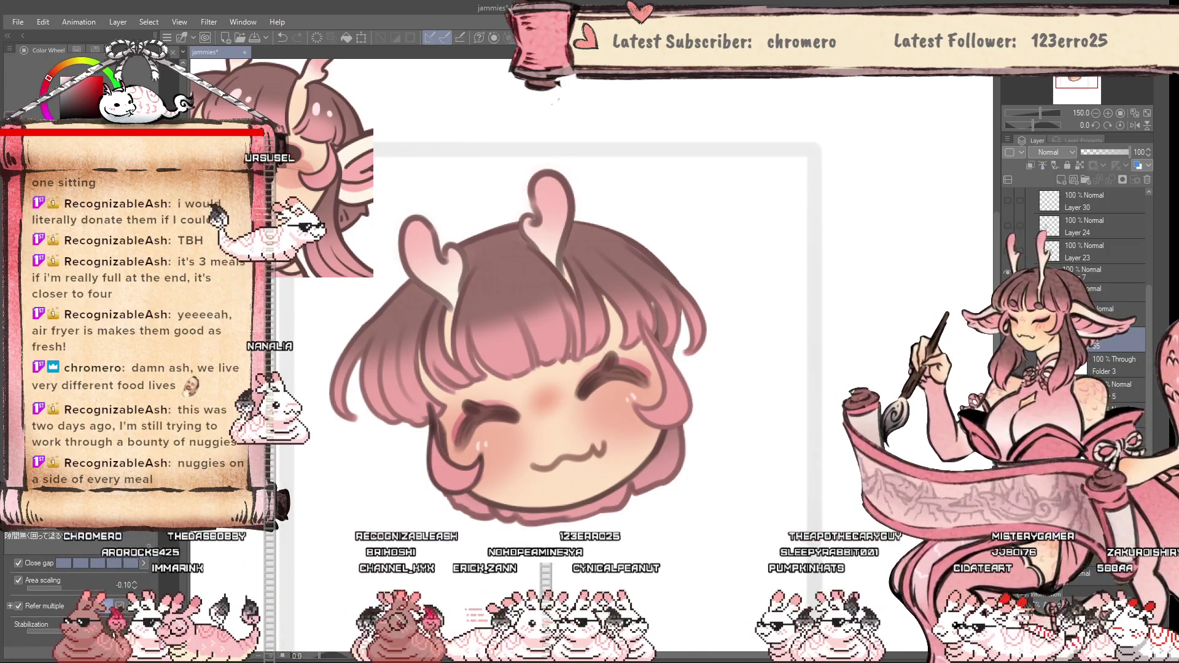
Select another layer and switch back to the soft airbrush for shading the side hair
{"action": "left_click", "coordinate": [1105, 312]}
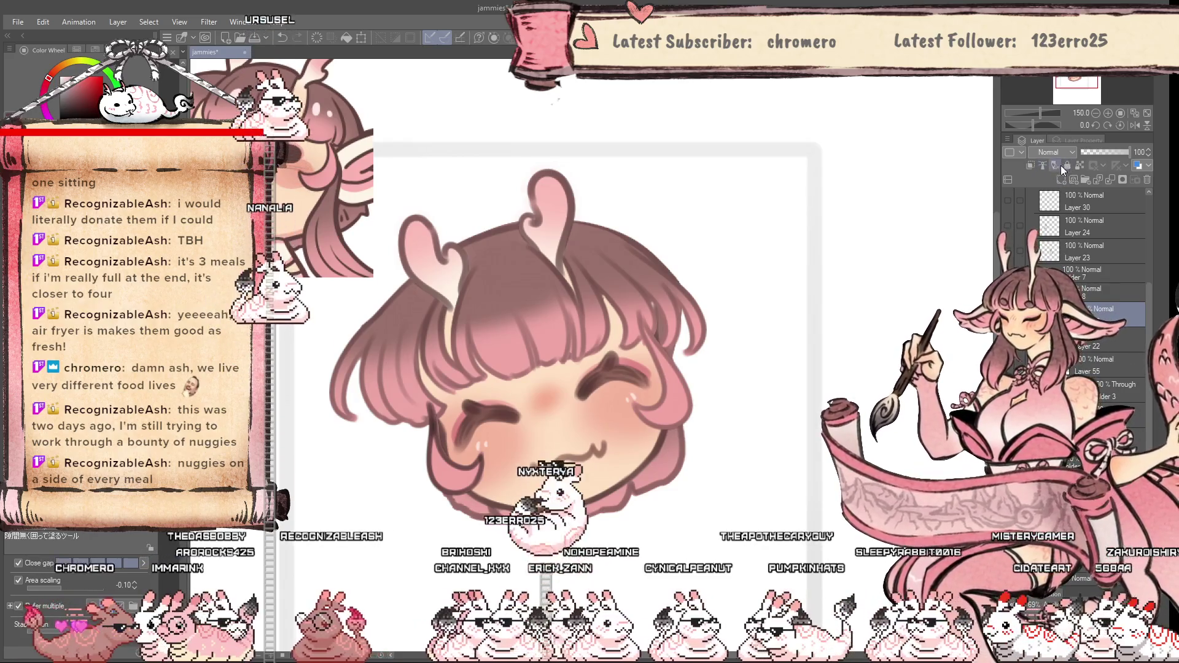
{"action": "key", "text": "b"}
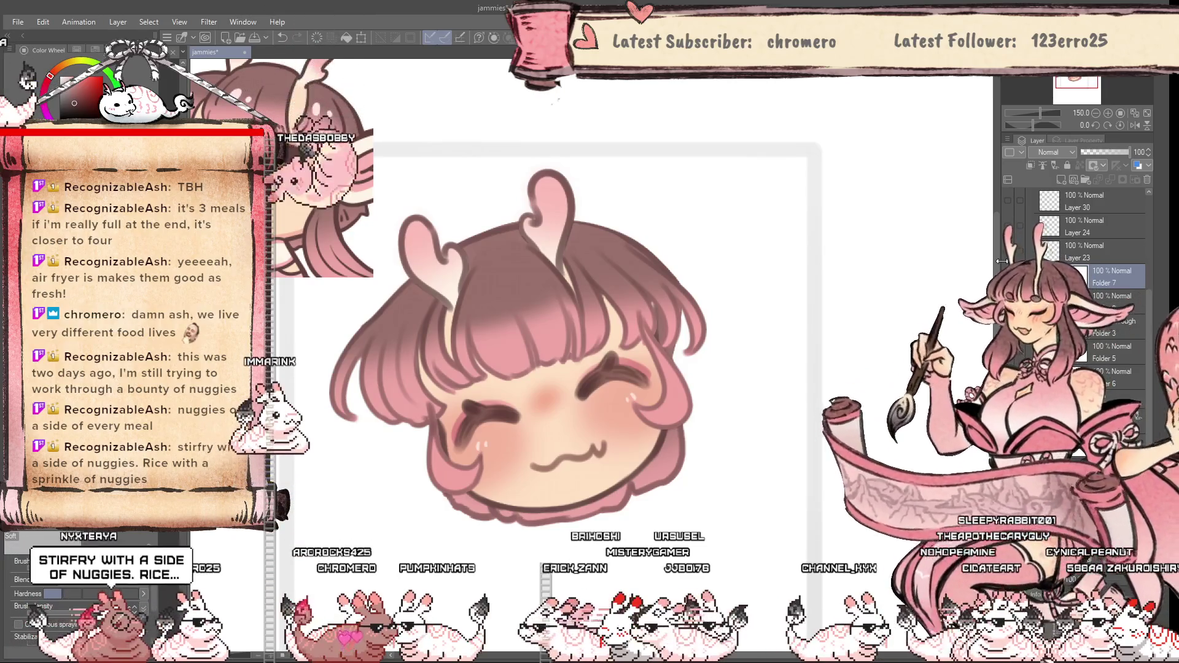
{"action": "scroll", "coordinate": [544, 350], "scroll_direction": "up", "scroll_amount": 3}
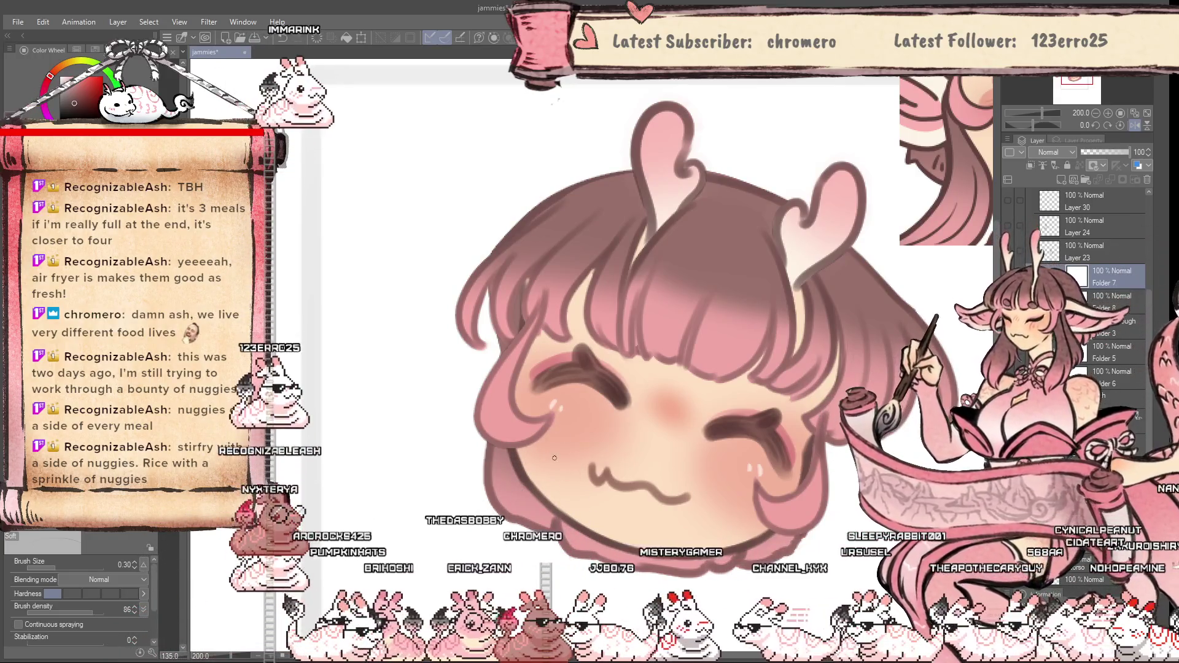
{"action": "scroll", "coordinate": [554, 458], "scroll_direction": "down", "scroll_amount": 4}
{"action": "scroll", "coordinate": [554, 458], "scroll_direction": "up", "scroll_amount": 2}
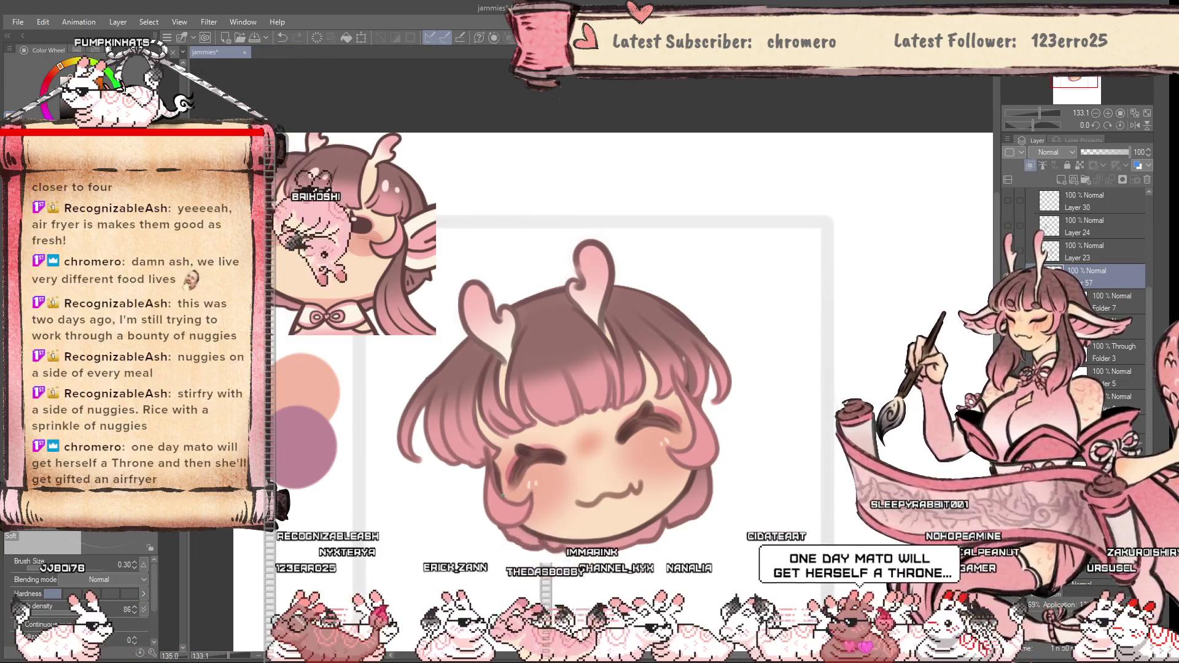
Set the airbrush size to 7 and add a new layer above Folder 8
{"action": "key", "text": "bracketright"}
{"action": "key", "text": "bracketright"}
{"action": "key", "text": "bracketright"}
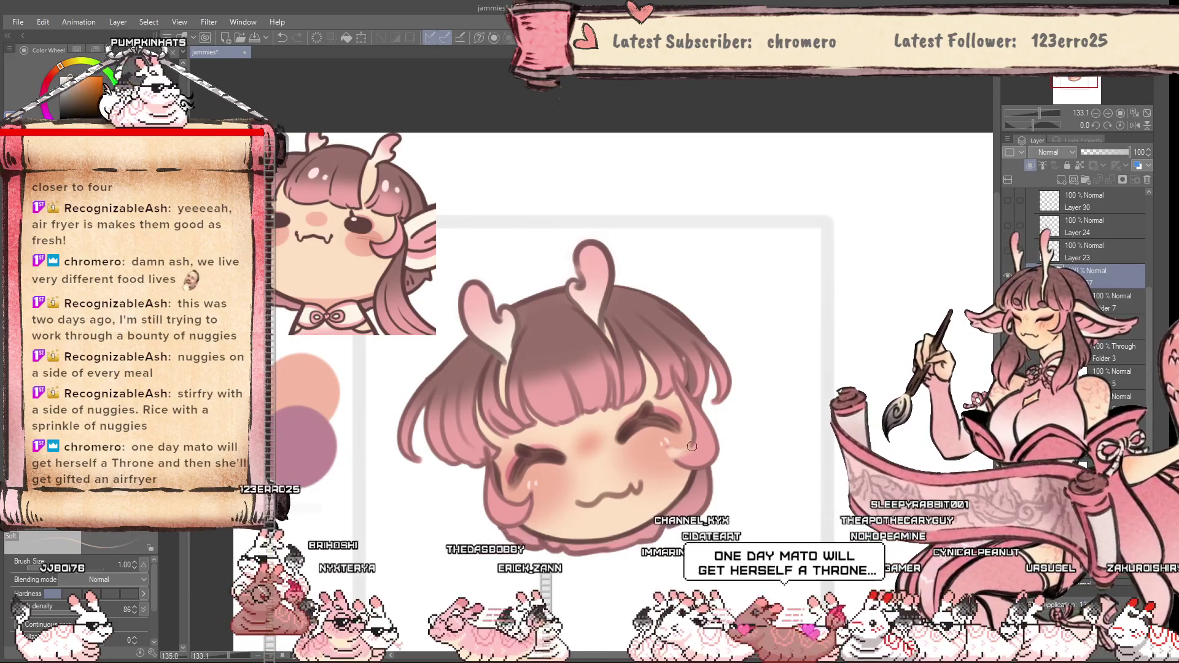
{"action": "key", "text": "bracketright"}
{"action": "key", "text": "bracketright"}
{"action": "key", "text": "bracketright"}
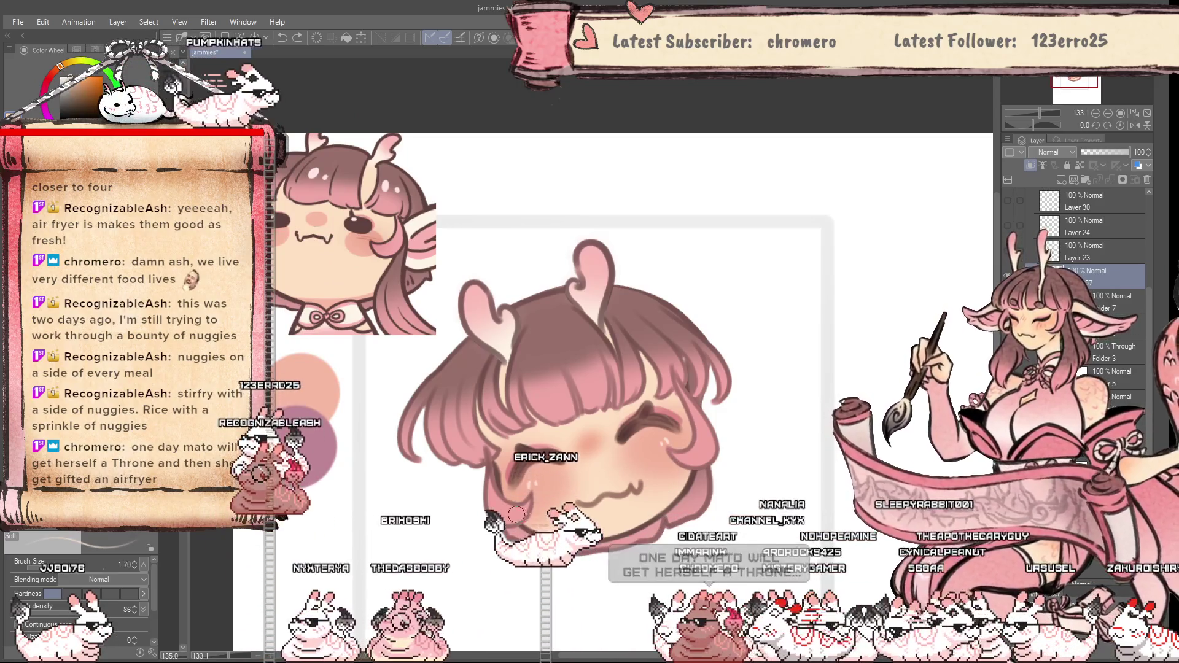
{"action": "key", "text": "bracketleft"}
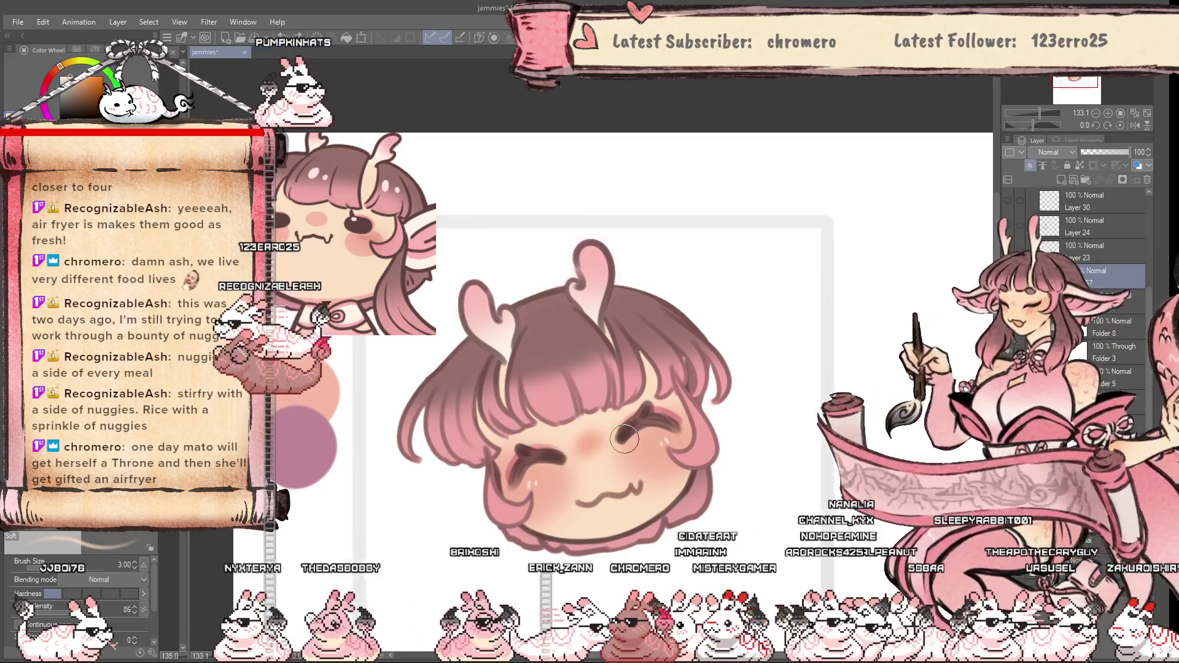
{"action": "key", "text": "bracketright"}
{"action": "key", "text": "bracketright"}
{"action": "key", "text": "bracketright"}
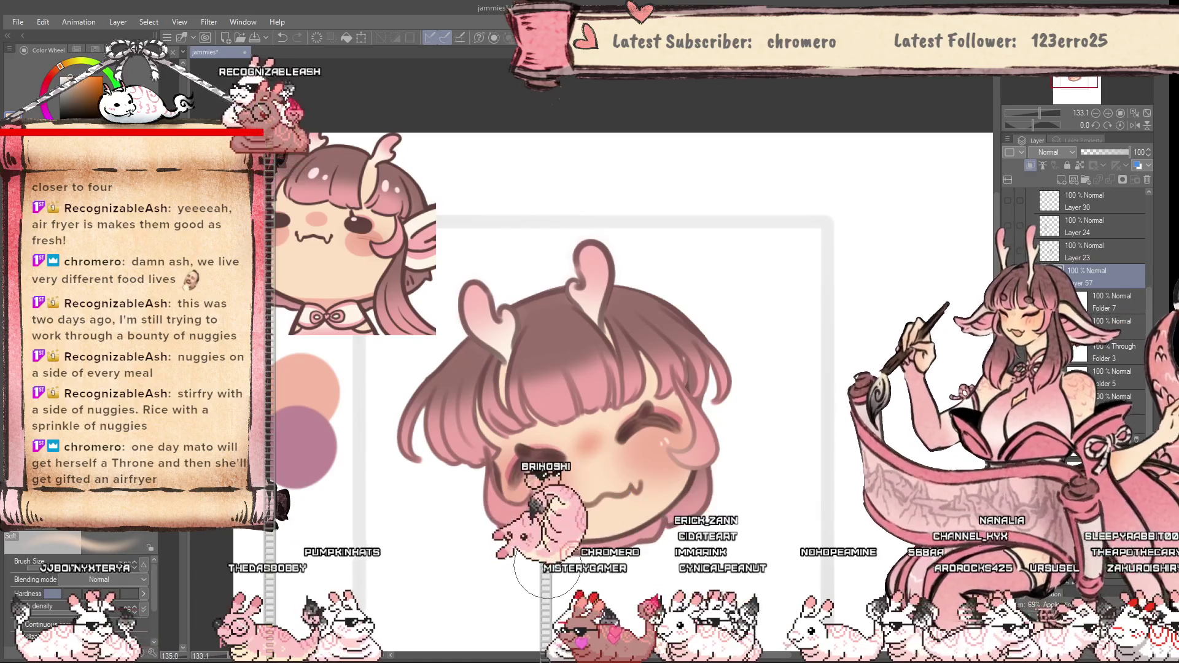
{"action": "left_click", "coordinate": [1105, 326]}
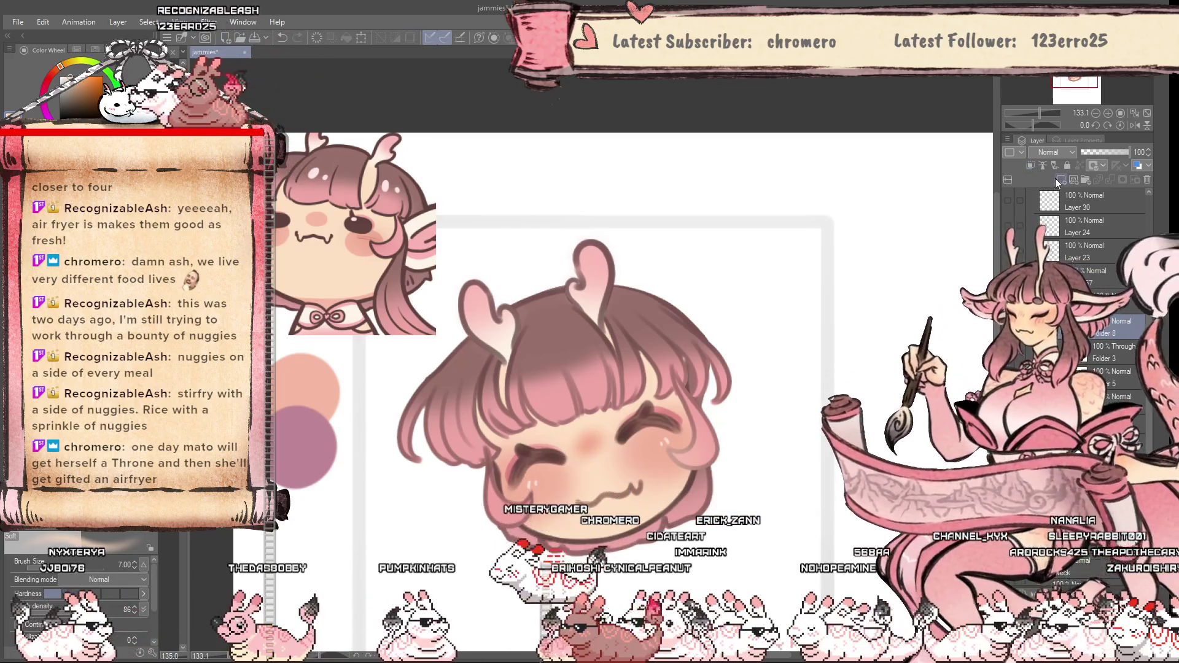
{"action": "left_click", "coordinate": [1059, 180]}
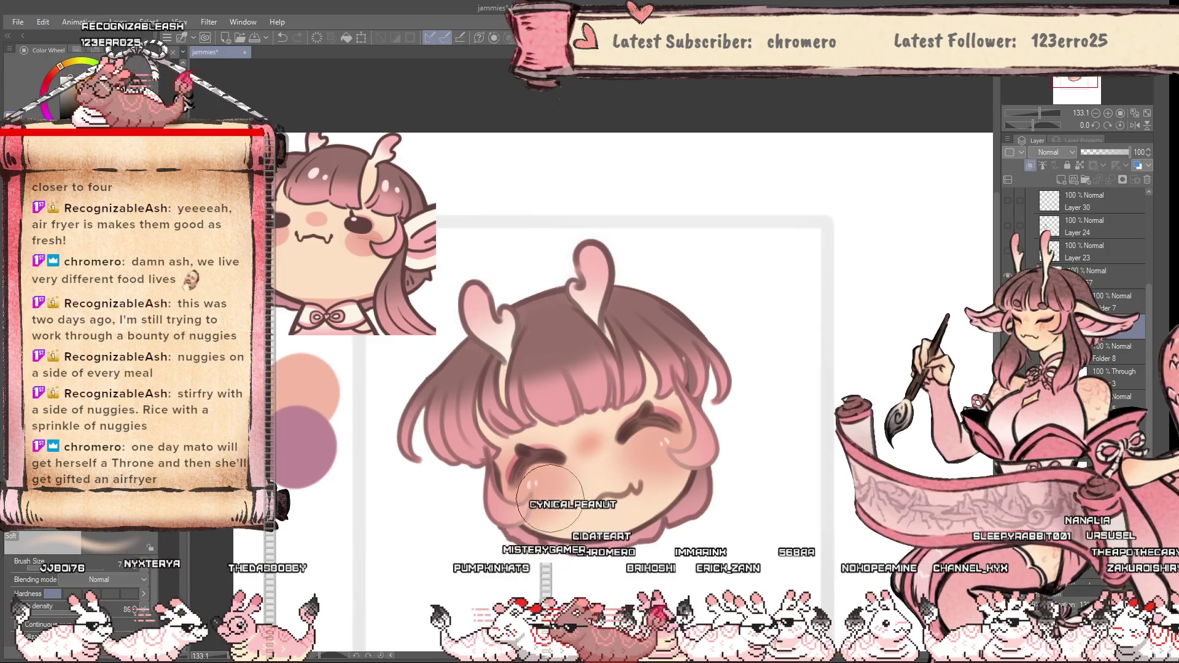
{"action": "scroll", "coordinate": [550, 498], "scroll_direction": "down", "scroll_amount": 2}
{"action": "scroll", "coordinate": [590, 489], "scroll_direction": "up", "scroll_amount": 3}
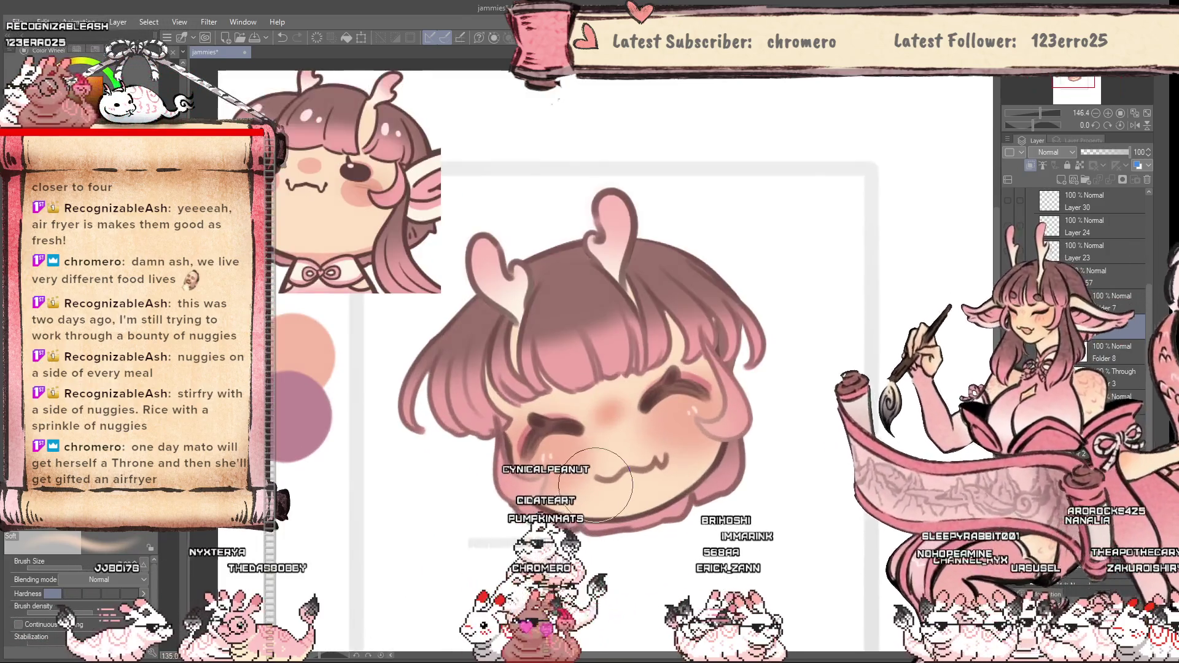
Set the new layer's blending mode to Overlay, then return the tilted view upright
{"action": "key", "text": "asciicircum"}
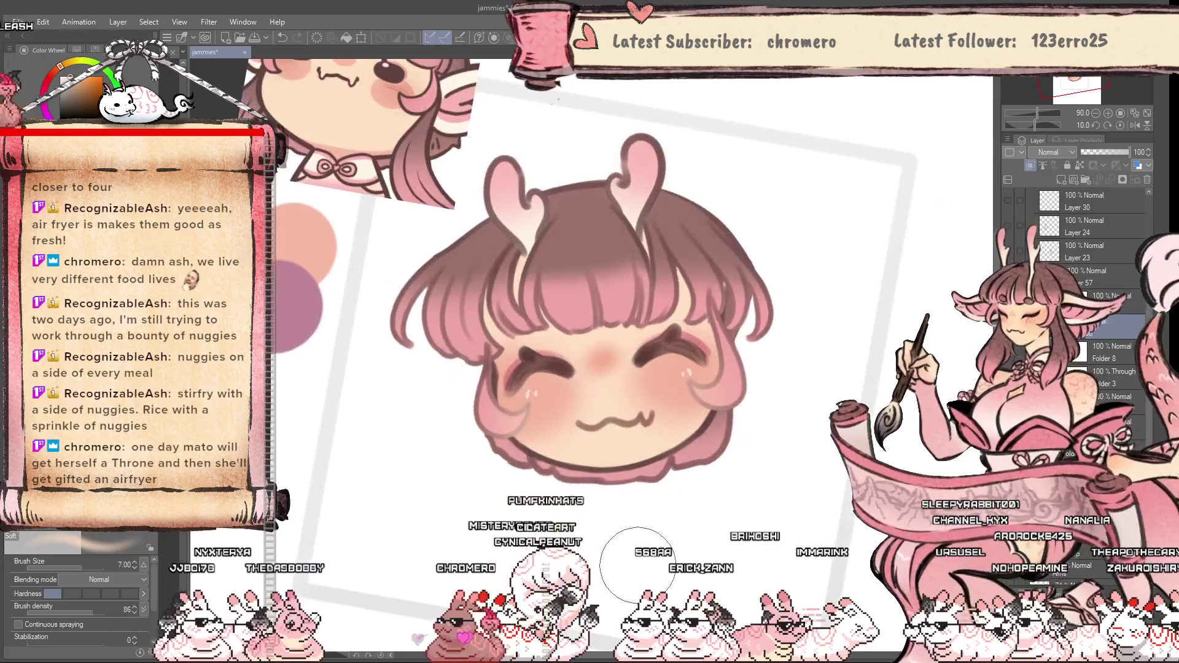
{"action": "scroll", "coordinate": [639, 559], "scroll_direction": "up", "scroll_amount": 3}
{"action": "scroll", "coordinate": [614, 559], "scroll_direction": "down", "scroll_amount": 3}
{"action": "scroll", "coordinate": [568, 556], "scroll_direction": "up", "scroll_amount": 1}
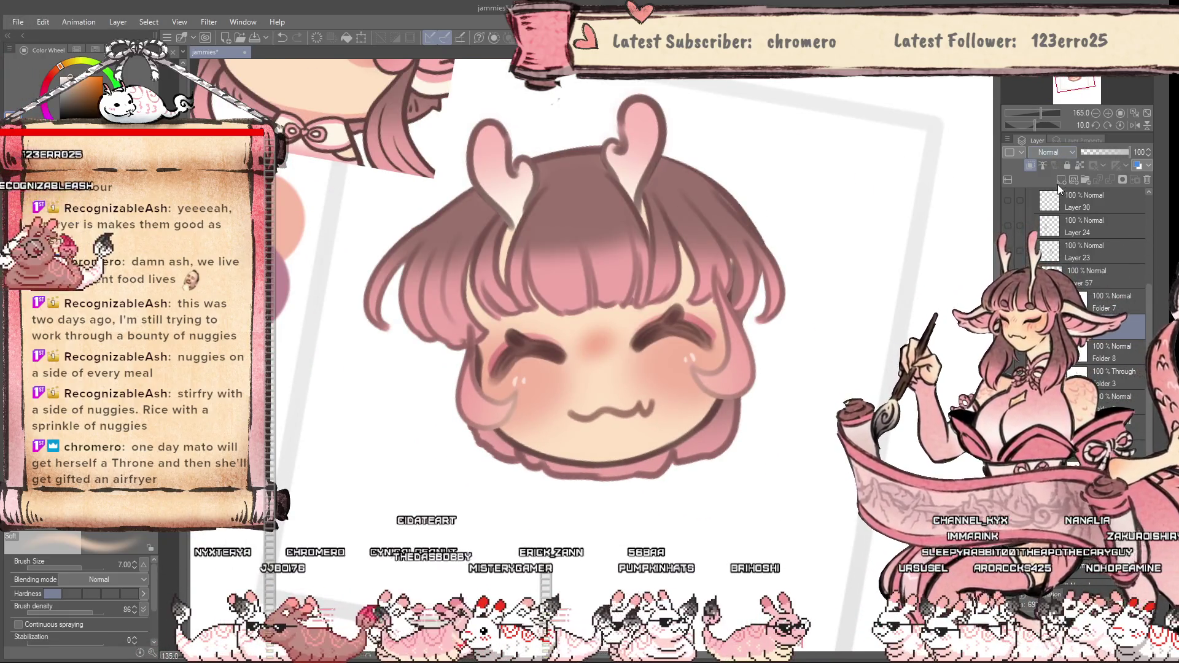
{"action": "left_click", "coordinate": [1053, 152]}
{"action": "left_click", "coordinate": [1054, 320]}
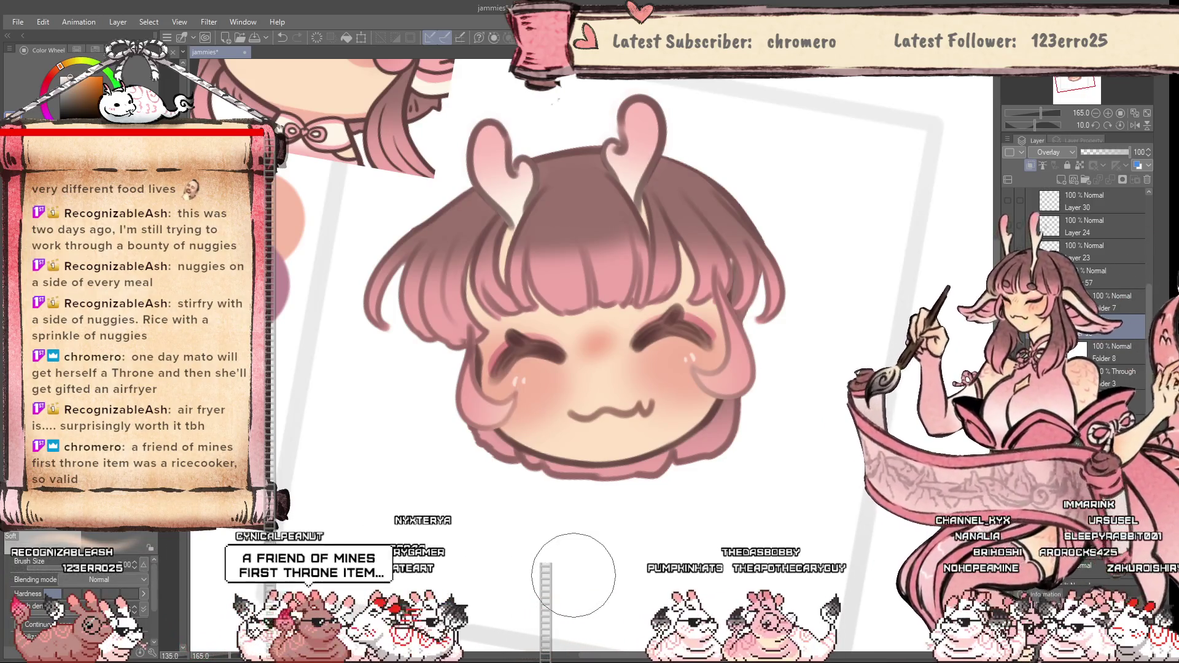
{"action": "key", "text": "ctrl+at"}
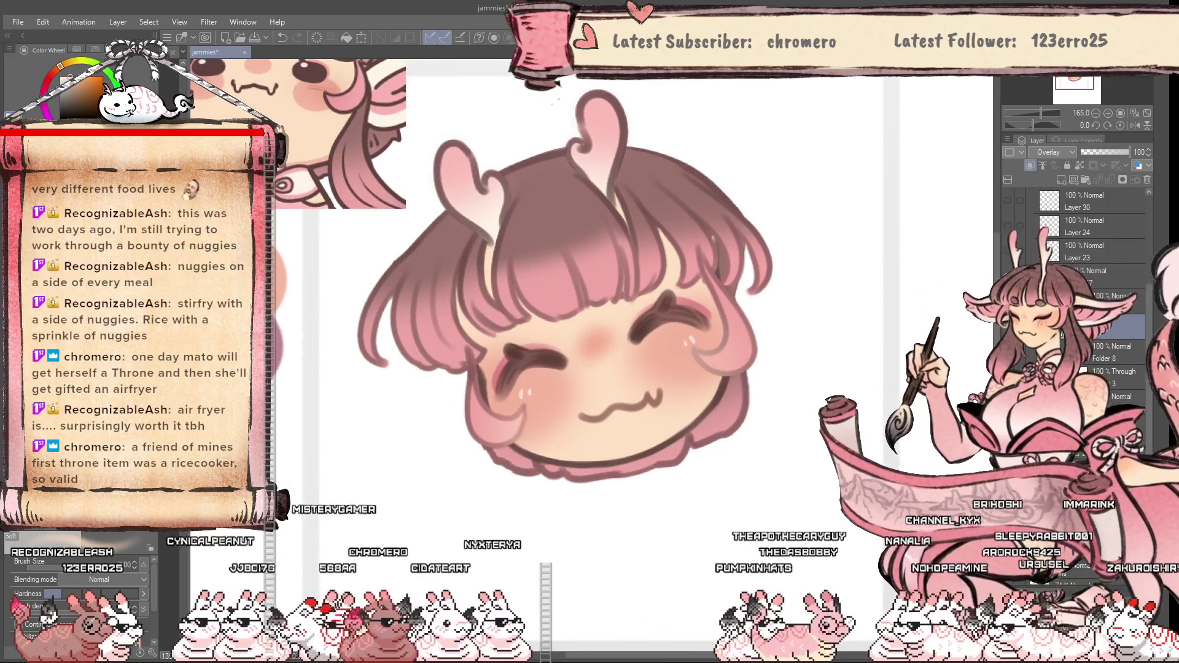
Delete Layer 57 with the trash icon
{"action": "scroll", "coordinate": [688, 549], "scroll_direction": "down", "scroll_amount": 3}
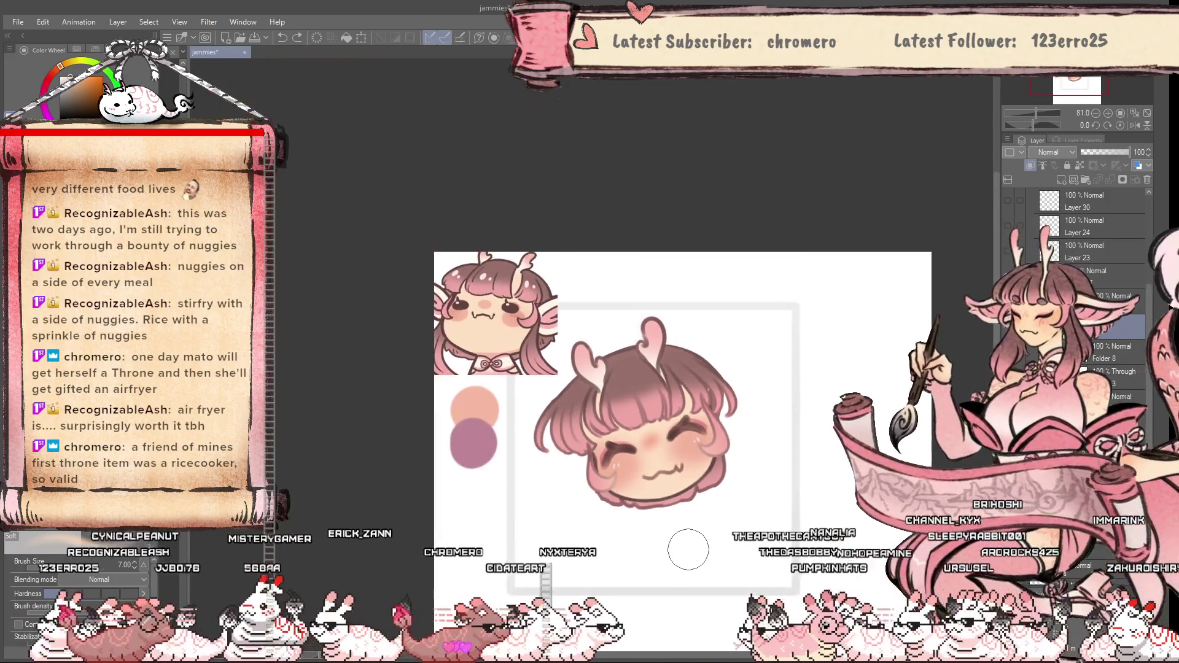
{"action": "left_click", "coordinate": [1148, 181]}
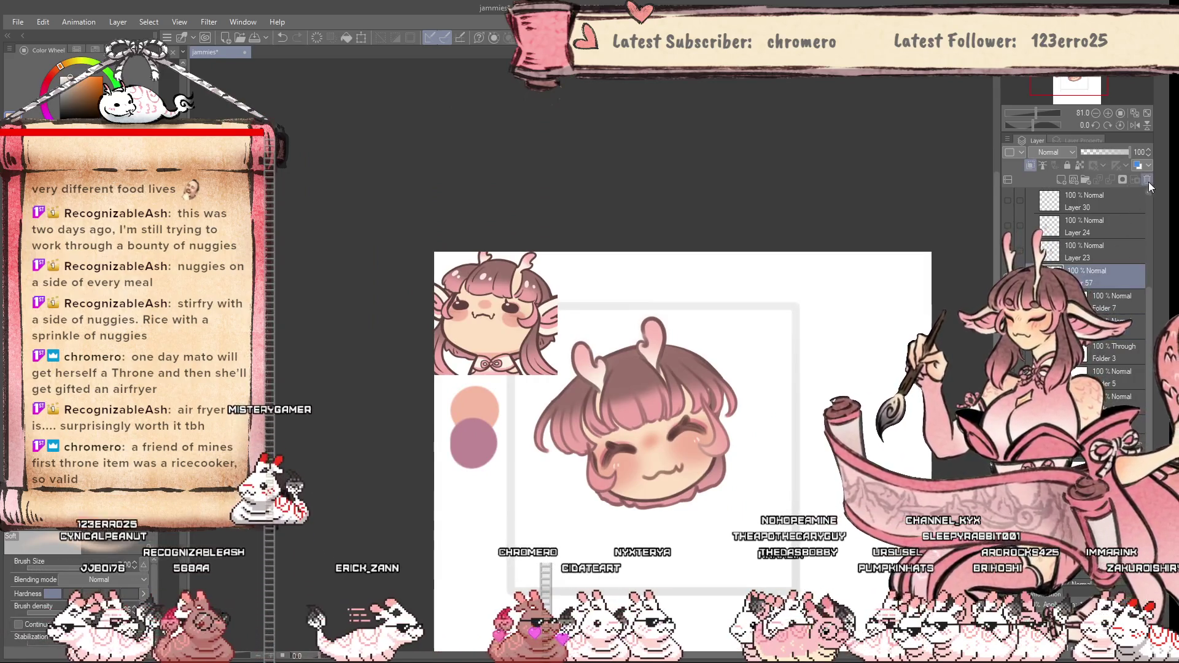
{"action": "left_click", "coordinate": [1148, 181]}
{"action": "scroll", "coordinate": [676, 492], "scroll_direction": "down", "scroll_amount": 2}
{"action": "scroll", "coordinate": [880, 398], "scroll_direction": "up", "scroll_amount": 3}
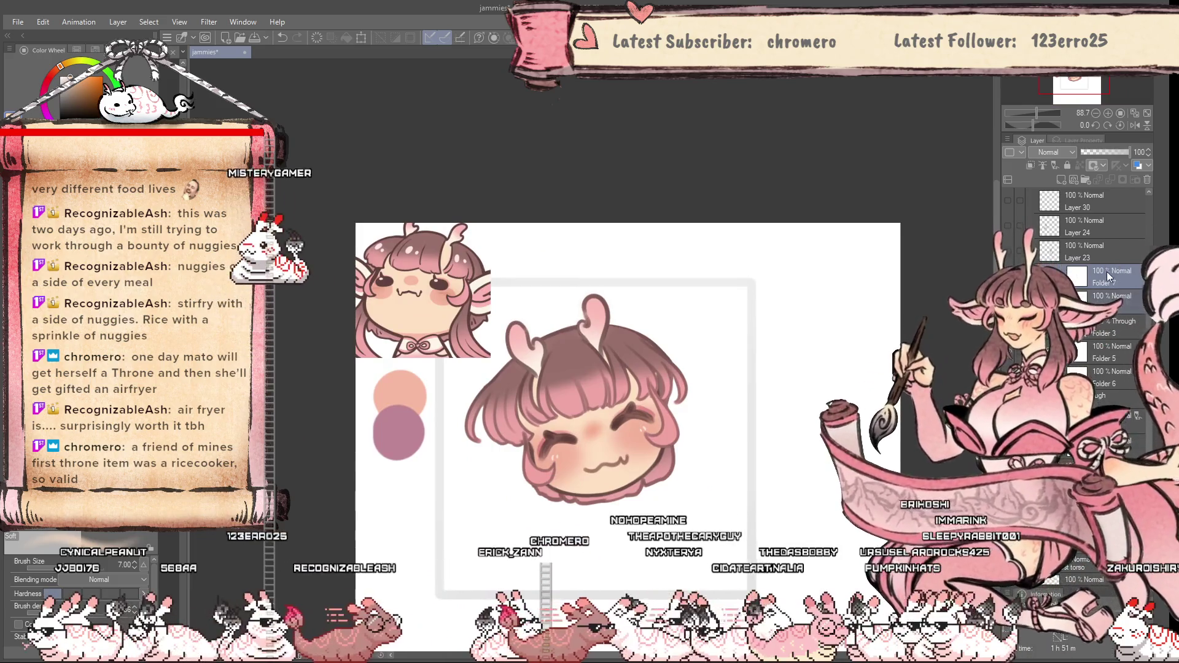
Move Folder 7 below Folder 5, group them into a new folder, and show and select Layer 24
{"action": "left_click_drag", "start_coordinate": [1107, 277], "coordinate": [1102, 401]}
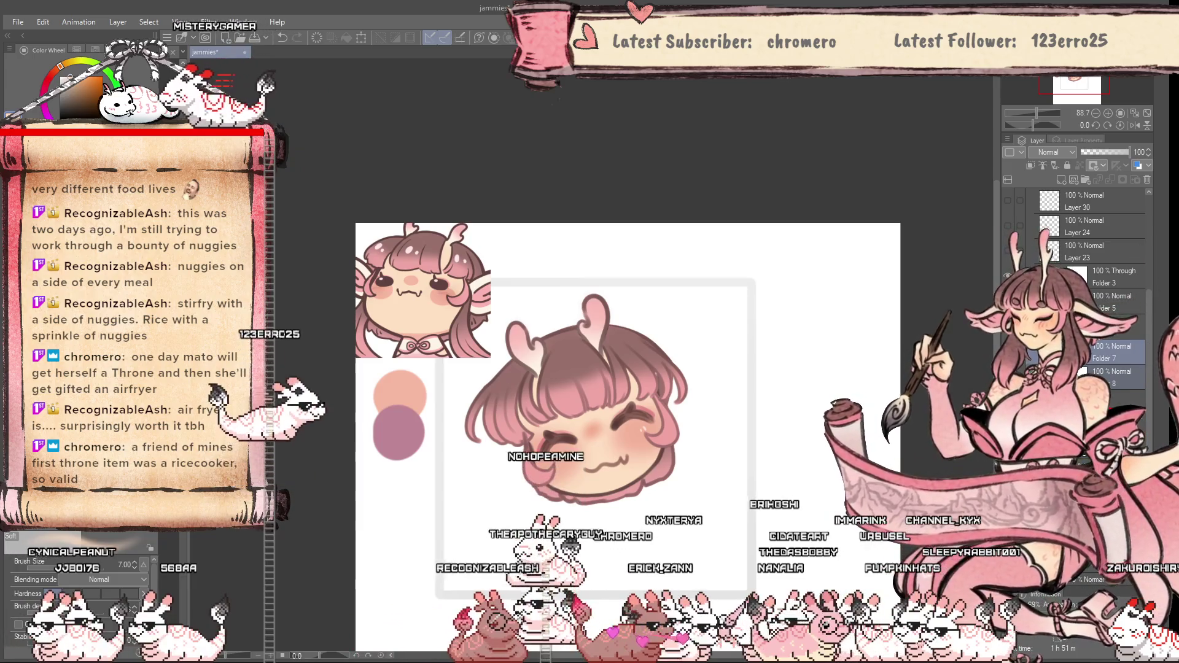
{"action": "key", "text": "ctrl+g"}
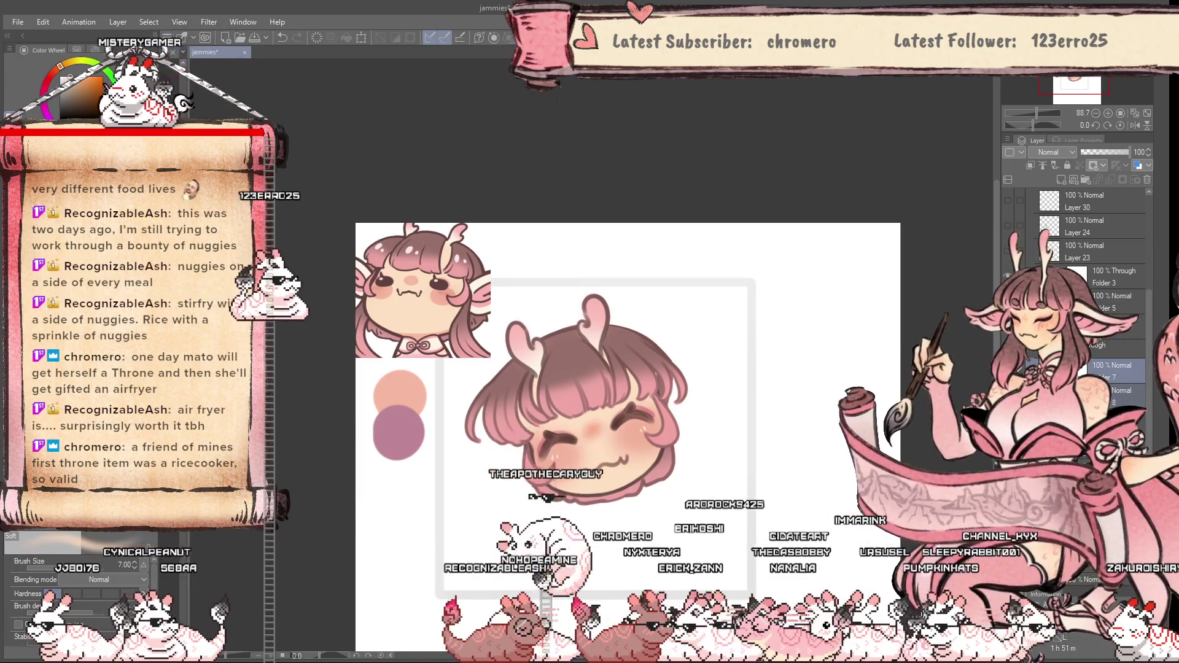
{"action": "scroll", "coordinate": [618, 515], "scroll_direction": "up", "scroll_amount": 1}
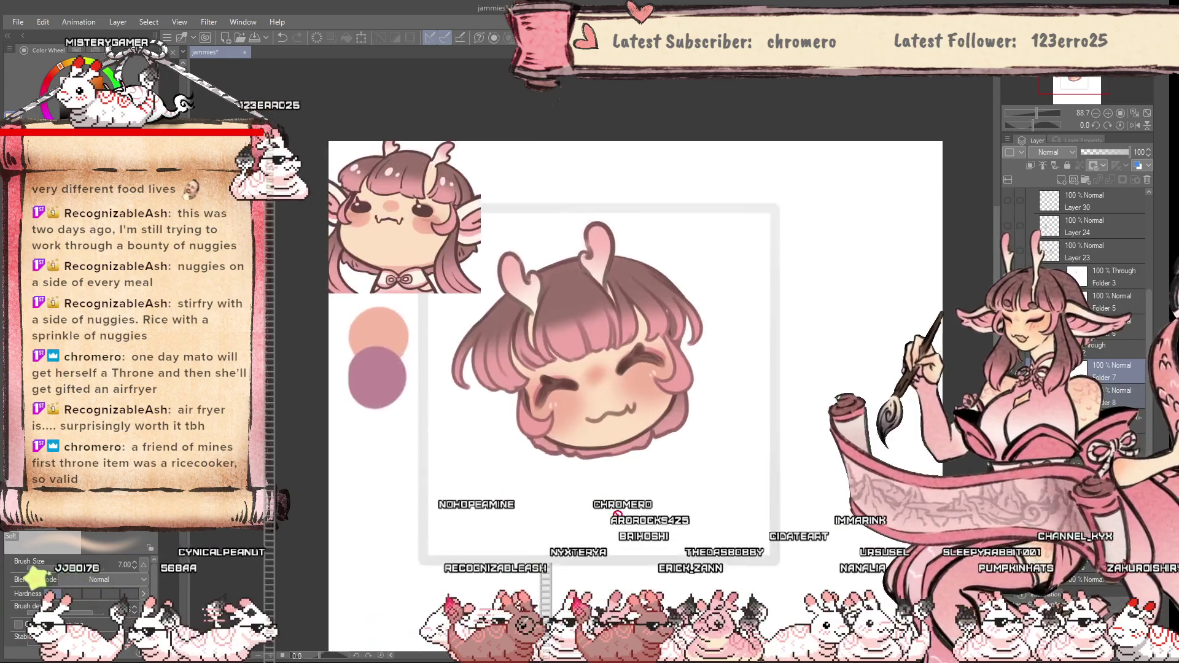
{"action": "scroll", "coordinate": [618, 515], "scroll_direction": "up", "scroll_amount": 1}
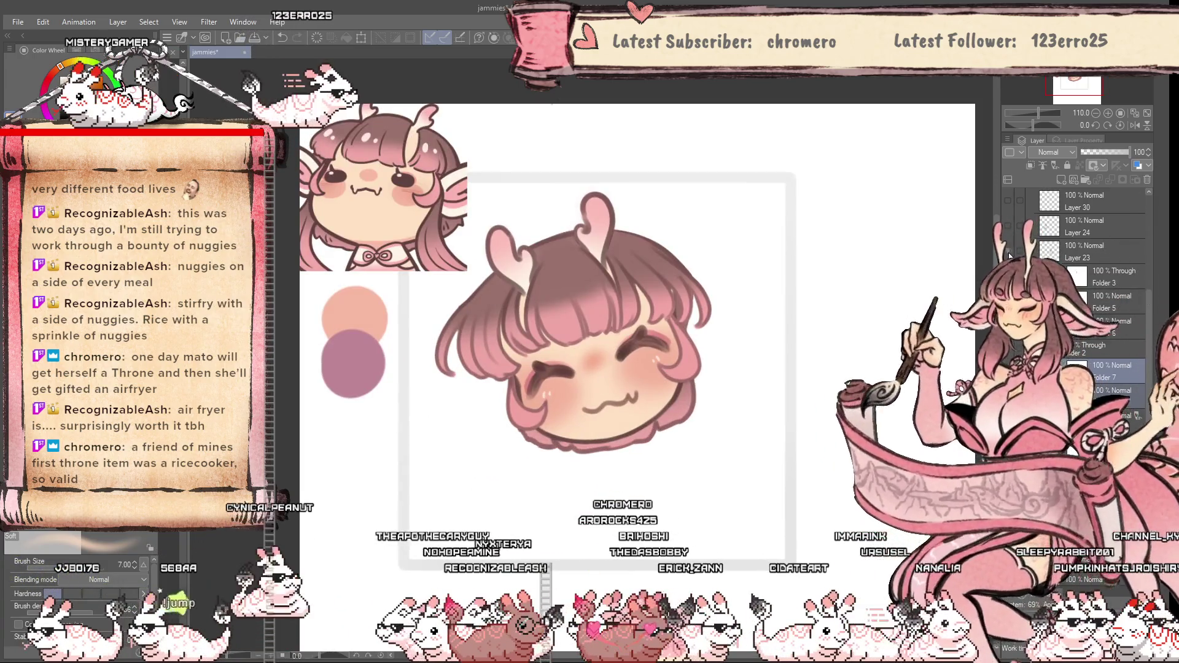
{"action": "left_click", "coordinate": [1007, 227]}
{"action": "left_click", "coordinate": [1082, 234]}
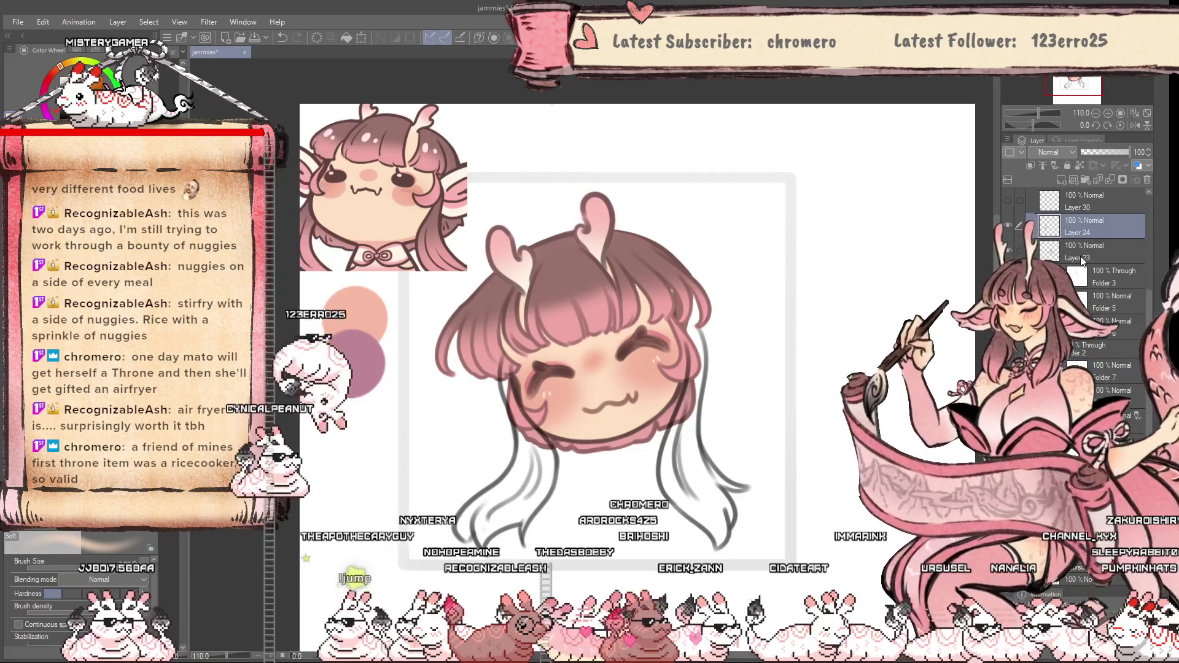
Group Layer 24 into the new Folder 10 and collapse it
{"action": "left_click", "coordinate": [1085, 179]}
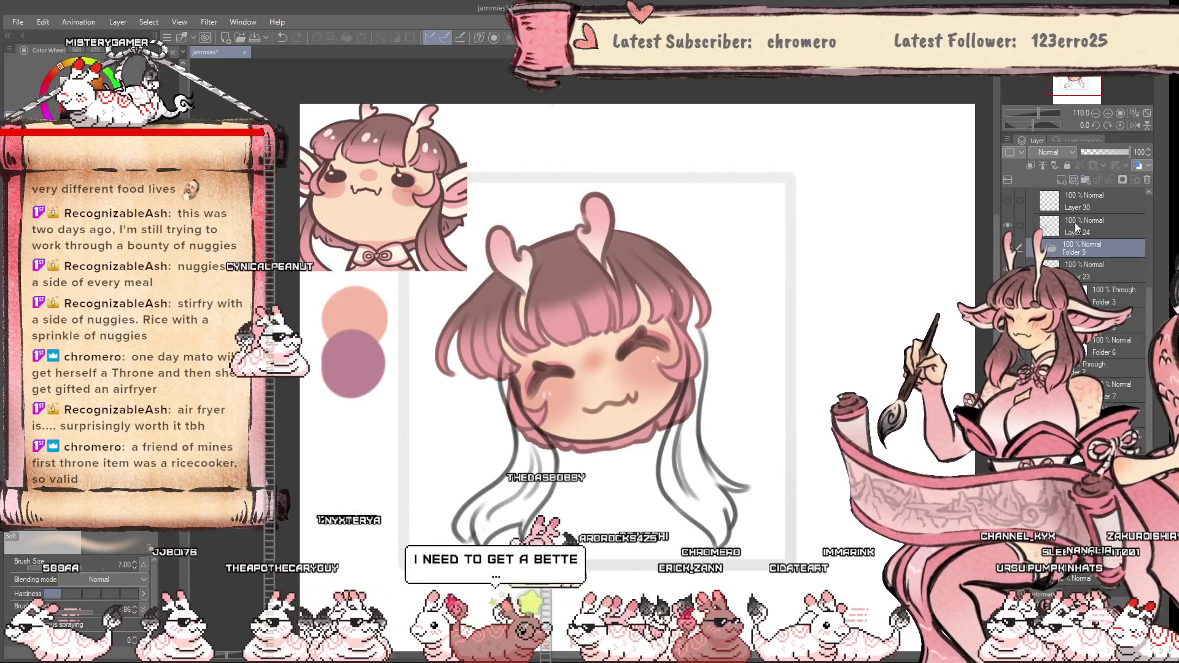
{"action": "left_click", "coordinate": [1082, 231]}
{"action": "left_click", "coordinate": [1093, 182]}
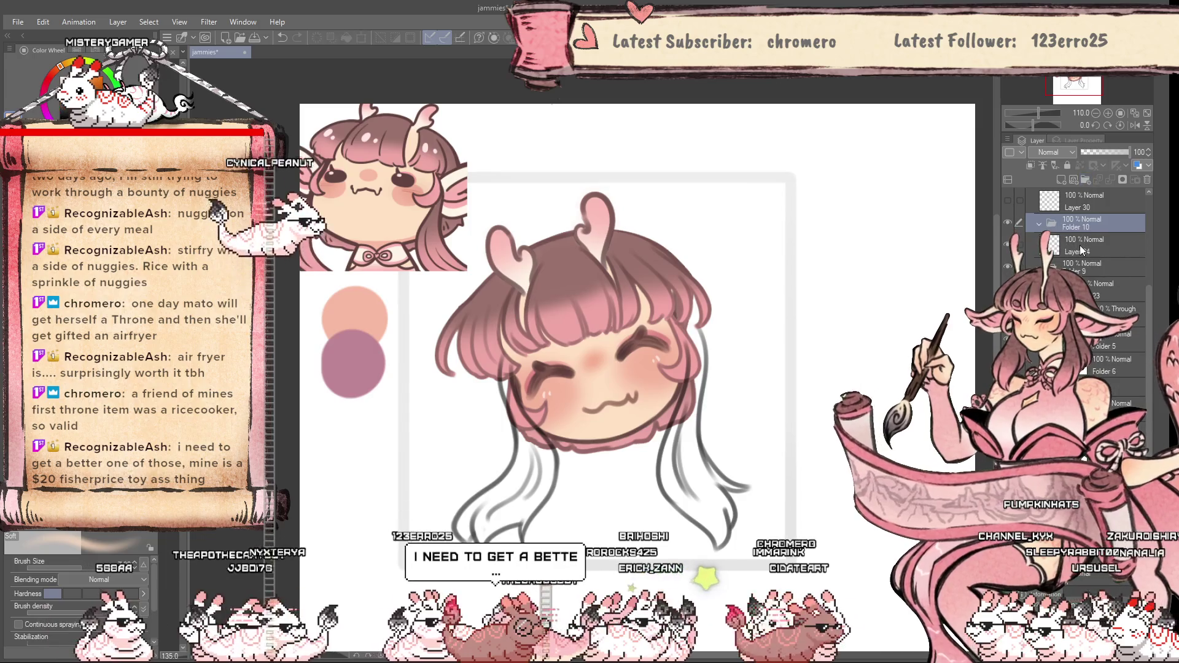
{"action": "left_click", "coordinate": [1038, 224]}
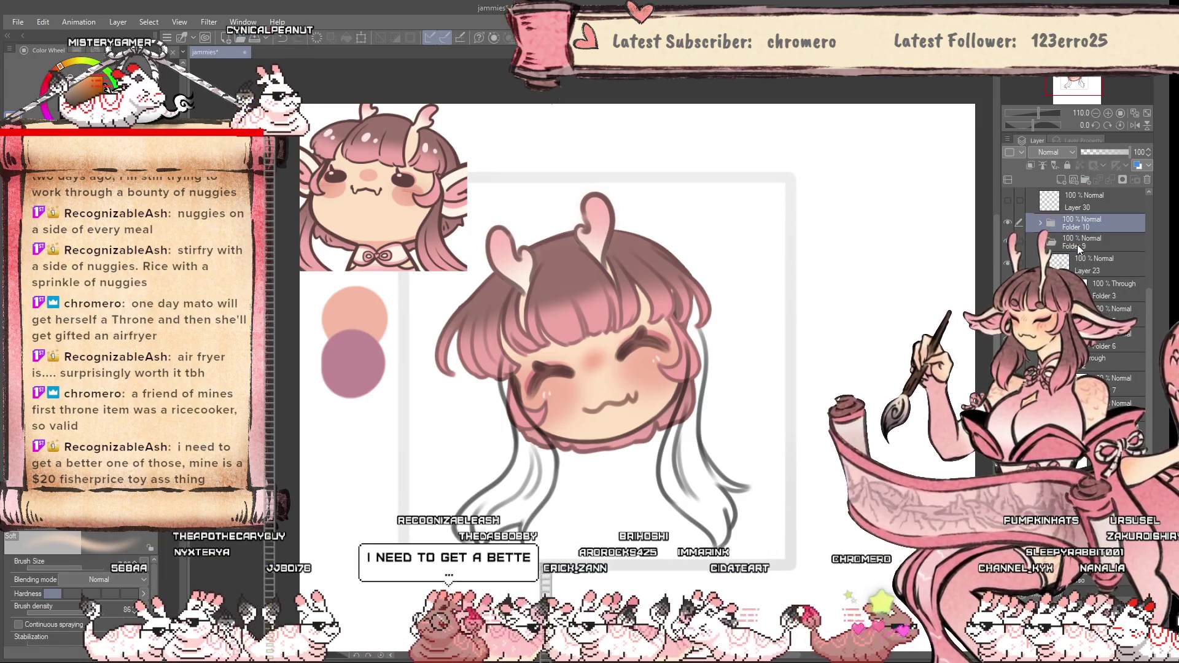
Add a new layer in Folder 9, move it below Layer 23, and hide Layer 23
{"action": "left_click", "coordinate": [1080, 242]}
{"action": "key", "text": "ctrl+shift+n"}
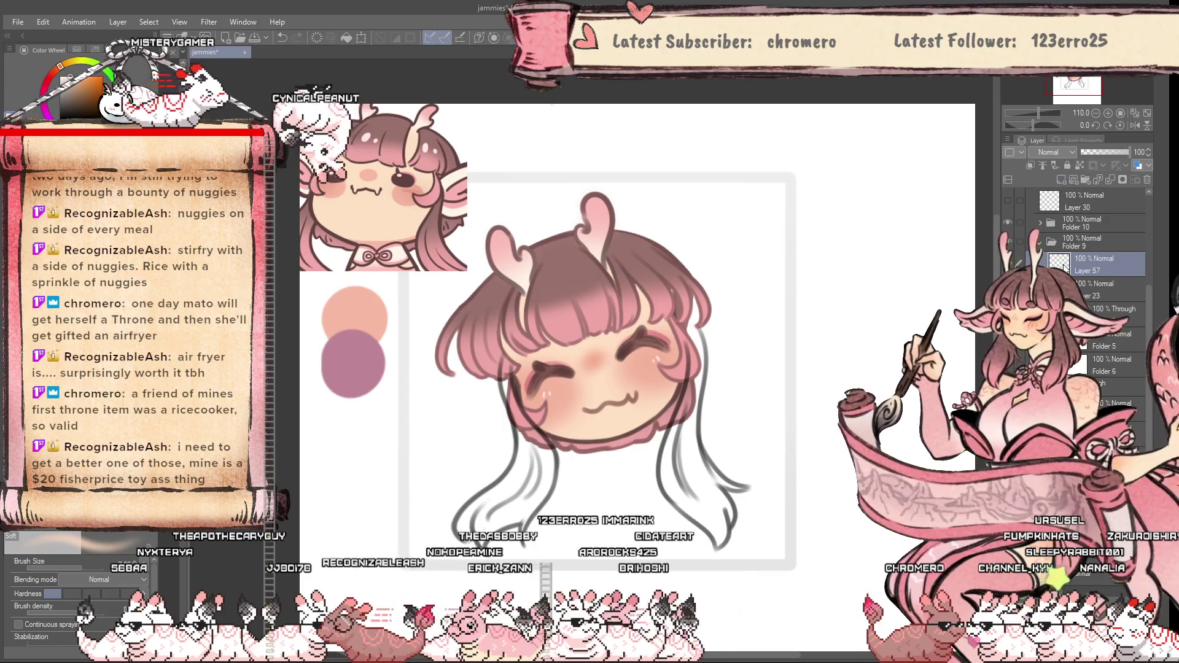
{"action": "left_click_drag", "start_coordinate": [1065, 269], "coordinate": [1065, 293]}
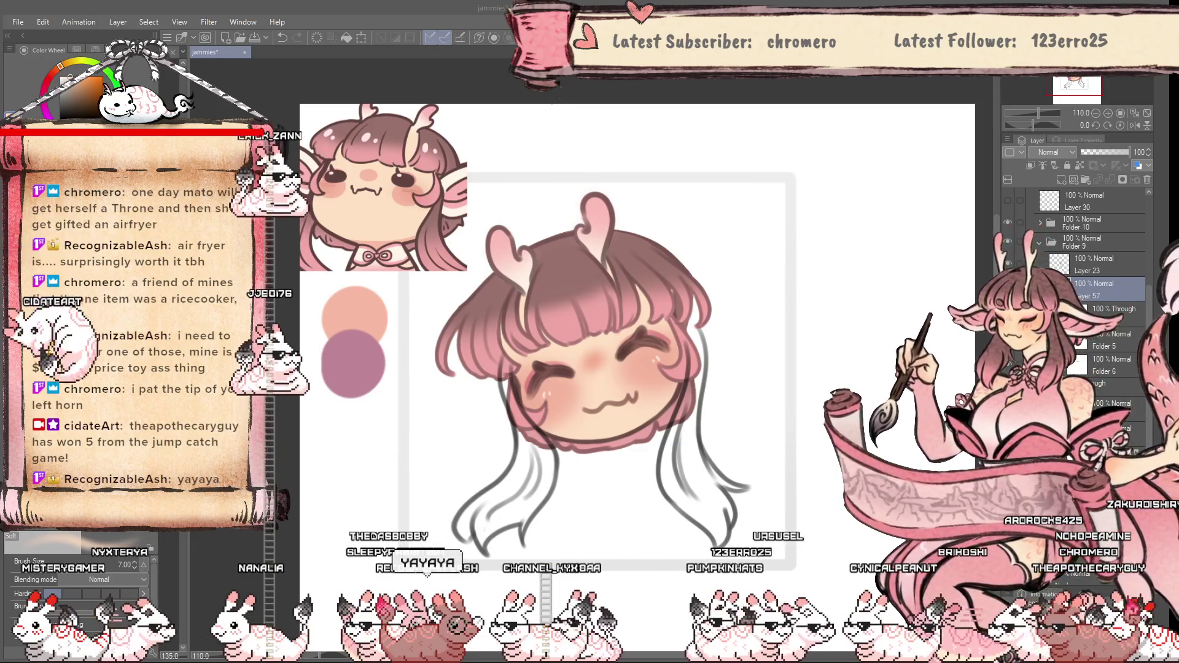
{"action": "left_click", "coordinate": [1008, 265]}
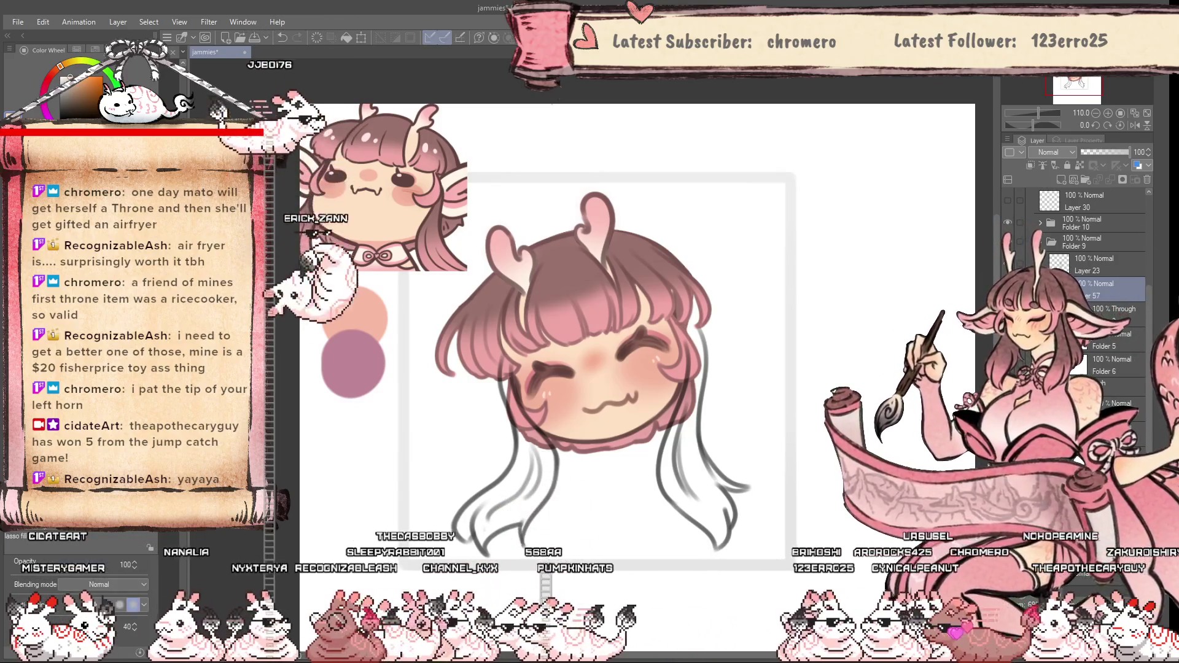
Sketch a guide along the hair's edge and fill the side hair strand brown
{"action": "scroll", "coordinate": [582, 252], "scroll_direction": "down", "scroll_amount": 4}
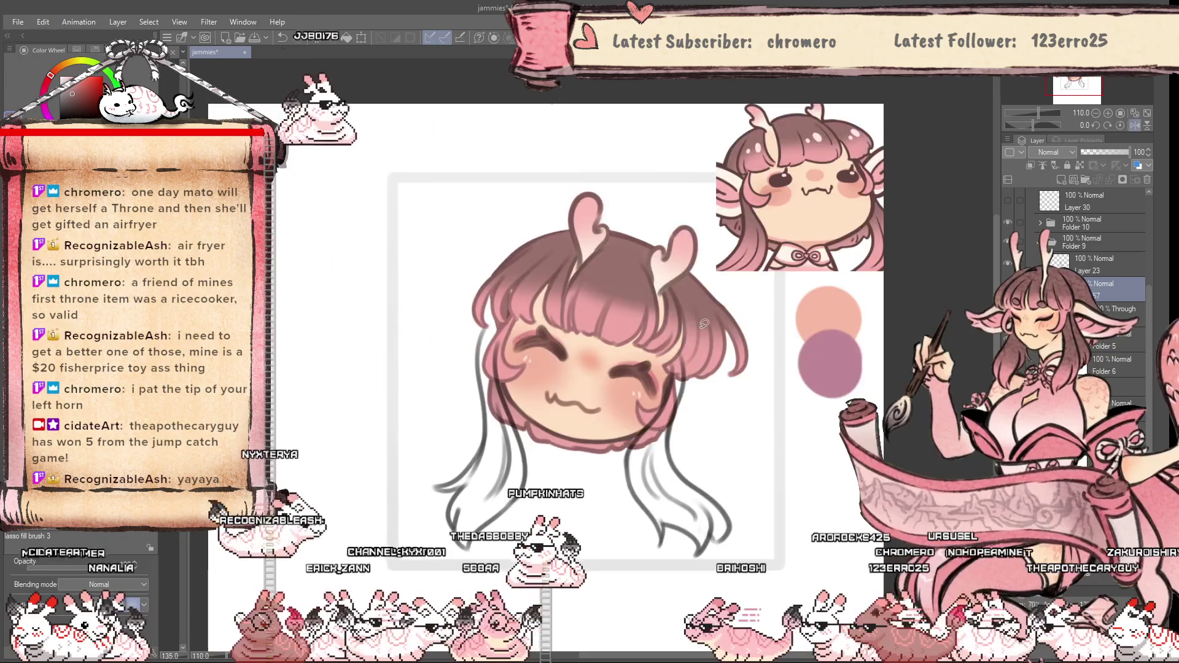
{"action": "scroll", "coordinate": [539, 445], "scroll_direction": "up", "scroll_amount": 5}
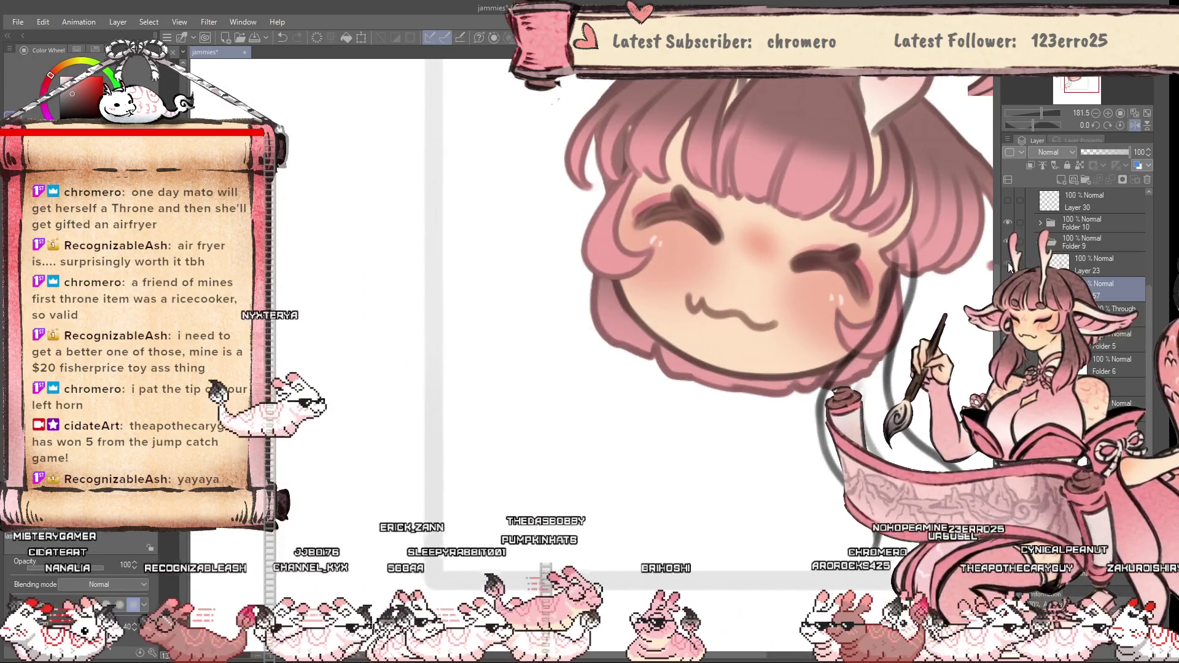
{"action": "scroll", "coordinate": [635, 450], "scroll_direction": "down", "scroll_amount": 2}
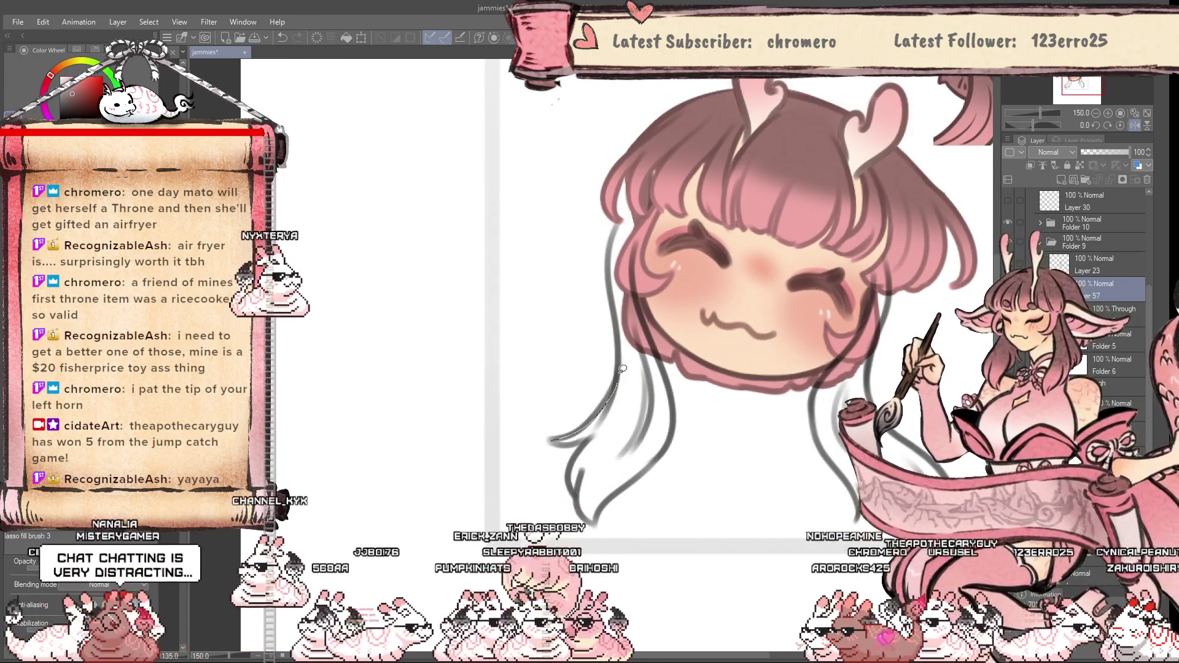
{"action": "left_click_drag", "start_coordinate": [616, 231], "coordinate": [662, 177]}
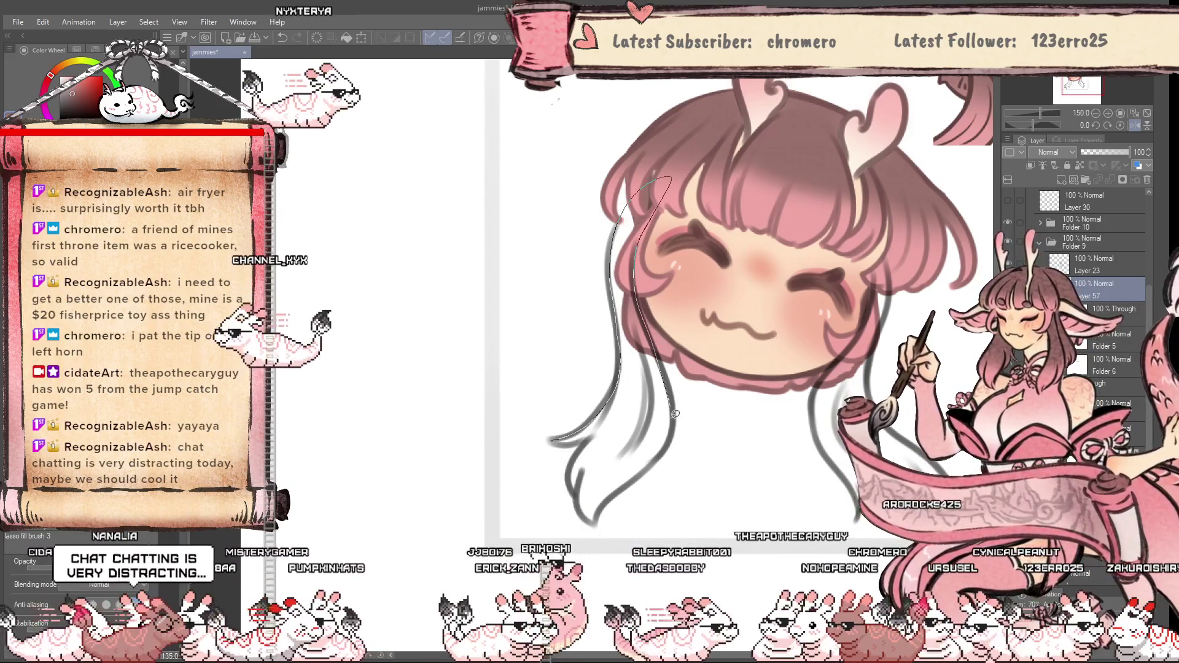
{"action": "left_click_drag", "start_coordinate": [595, 429], "coordinate": [594, 431]}
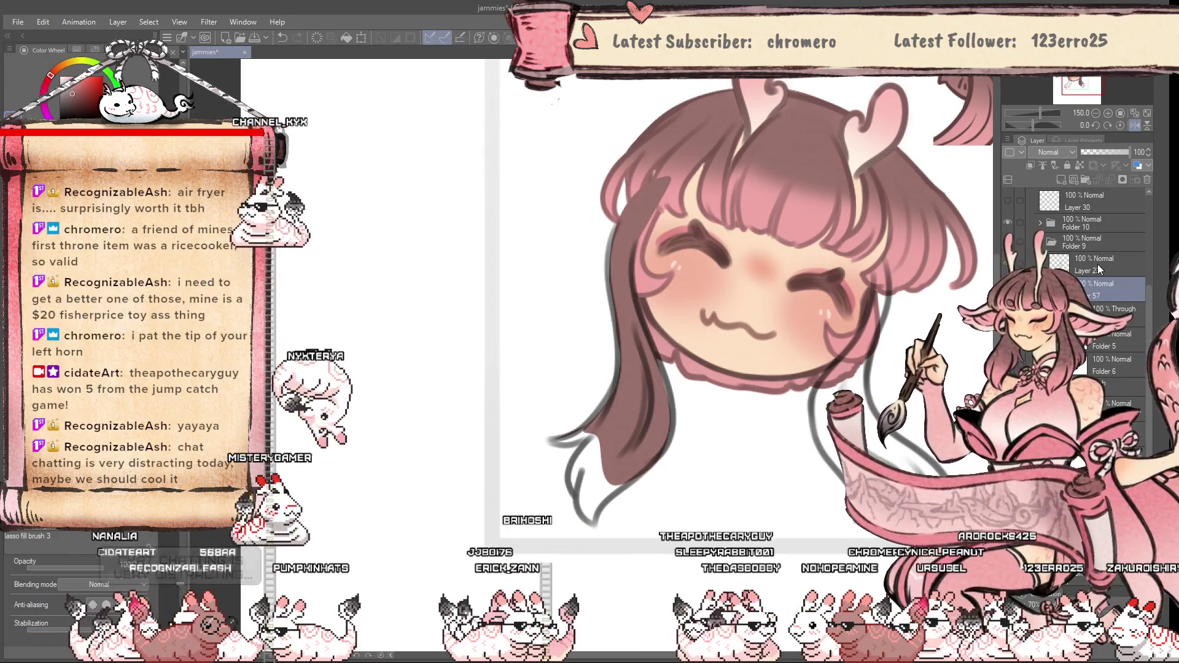
Make Folder 9 the reference layer, collapse it, and add Layer 58 beneath it
{"action": "left_click", "coordinate": [1067, 244]}
{"action": "left_click", "coordinate": [1042, 166]}
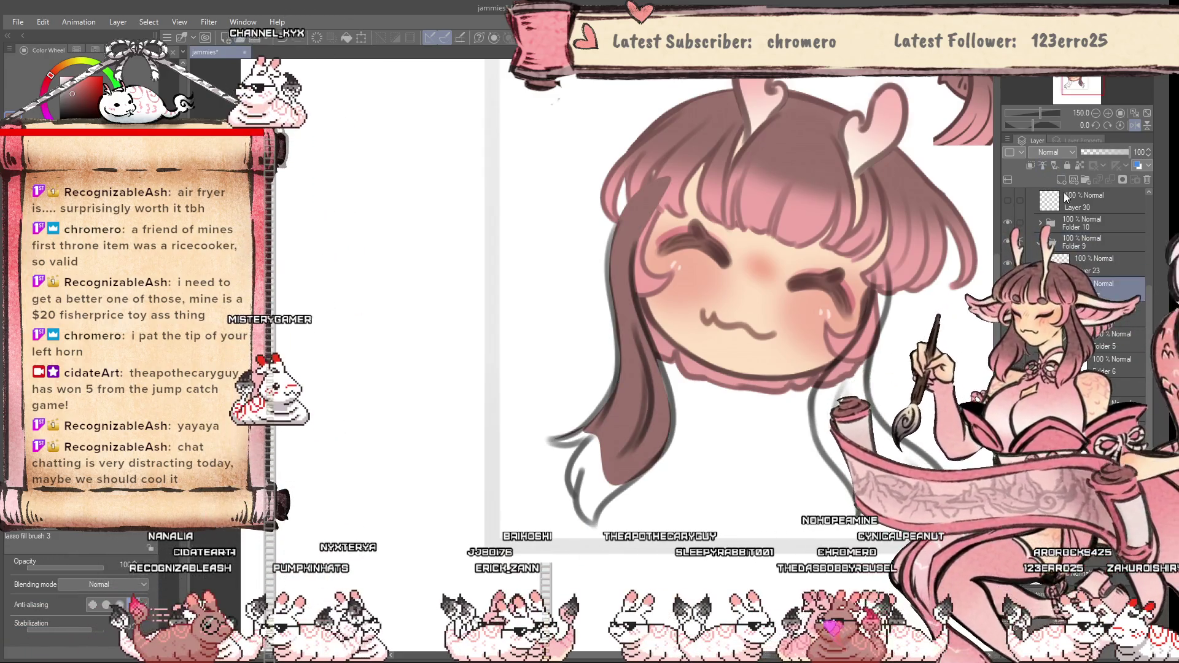
{"action": "left_click", "coordinate": [1044, 243]}
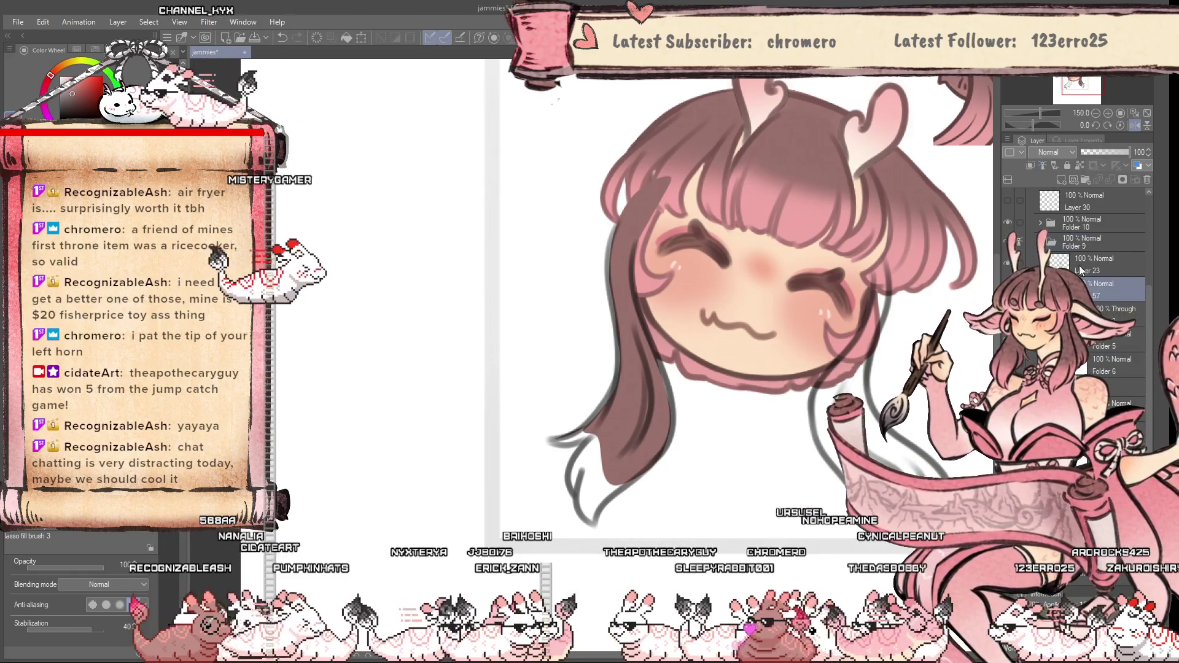
{"action": "key", "text": "ctrl+shift+n"}
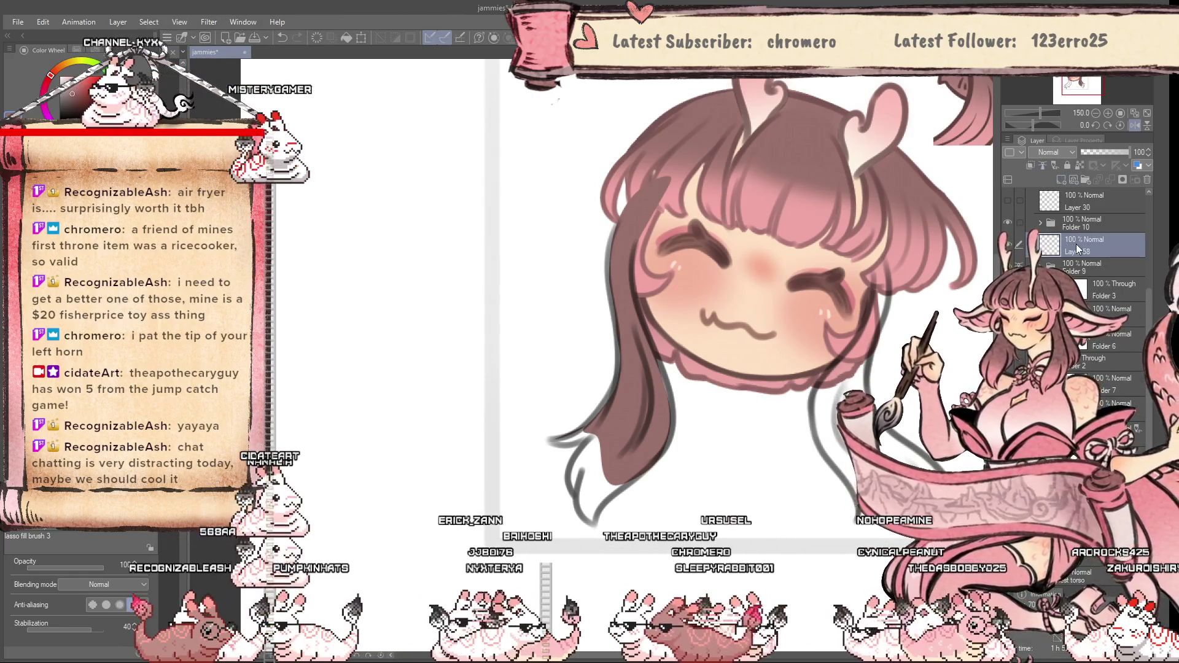
{"action": "mouse_move", "coordinate": [1091, 254]}
{"action": "left_mouse_down"}
{"action": "mouse_move", "coordinate": [1079, 286]}
{"action": "mouse_move", "coordinate": [1079, 277]}
{"action": "left_mouse_up"}
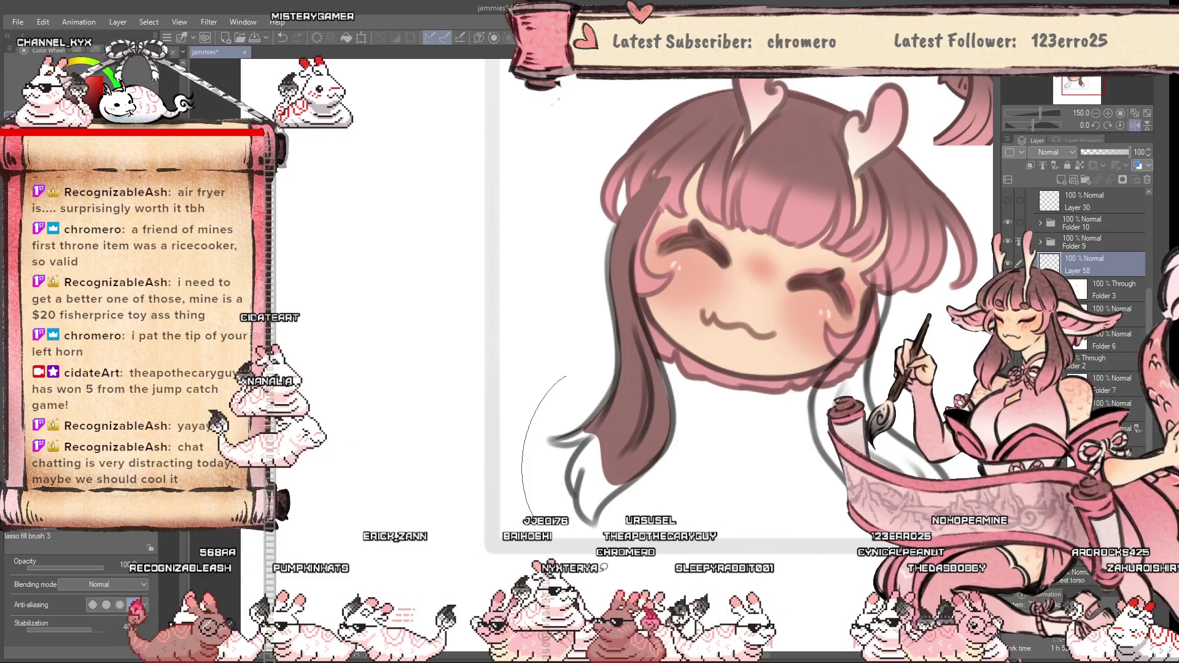
Extend the brown fill down the side, undo the fill covering the eye, and flip the canvas
{"action": "mouse_move", "coordinate": [725, 159]}
{"action": "left_mouse_down"}
{"action": "mouse_move", "coordinate": [566, 424]}
{"action": "mouse_move", "coordinate": [614, 501]}
{"action": "left_mouse_up"}
{"action": "key", "text": "ctrl+z"}
{"action": "key", "text": "g"}
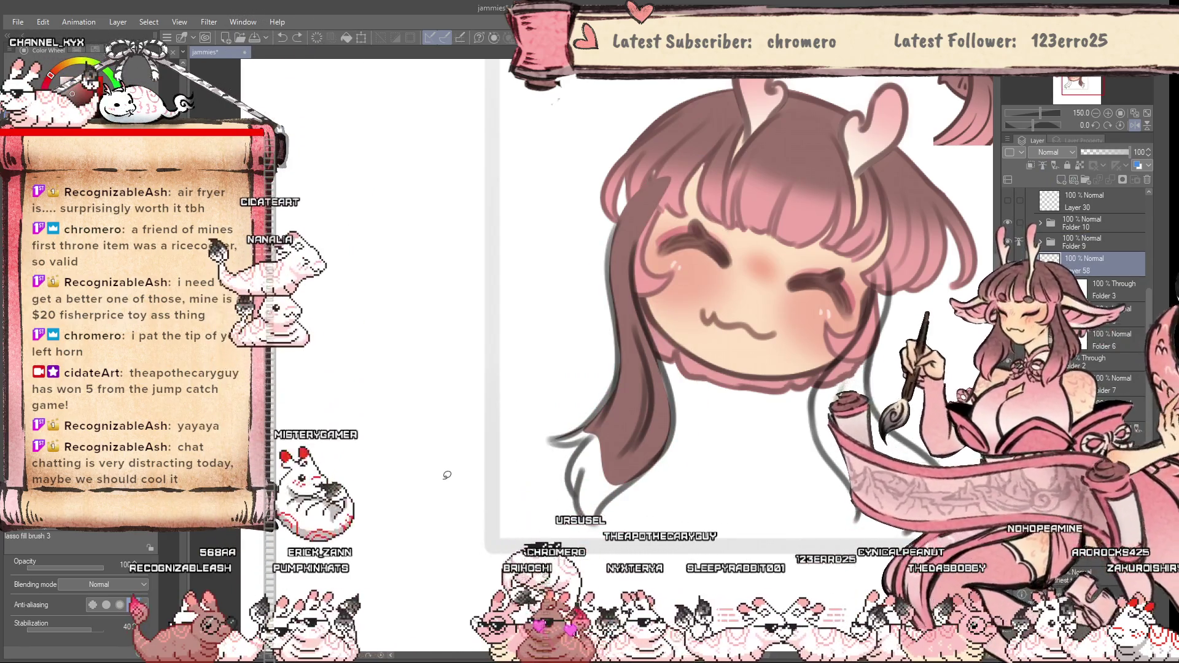
{"action": "key", "text": "h"}
{"action": "scroll", "coordinate": [553, 307], "scroll_direction": "down", "scroll_amount": 3}
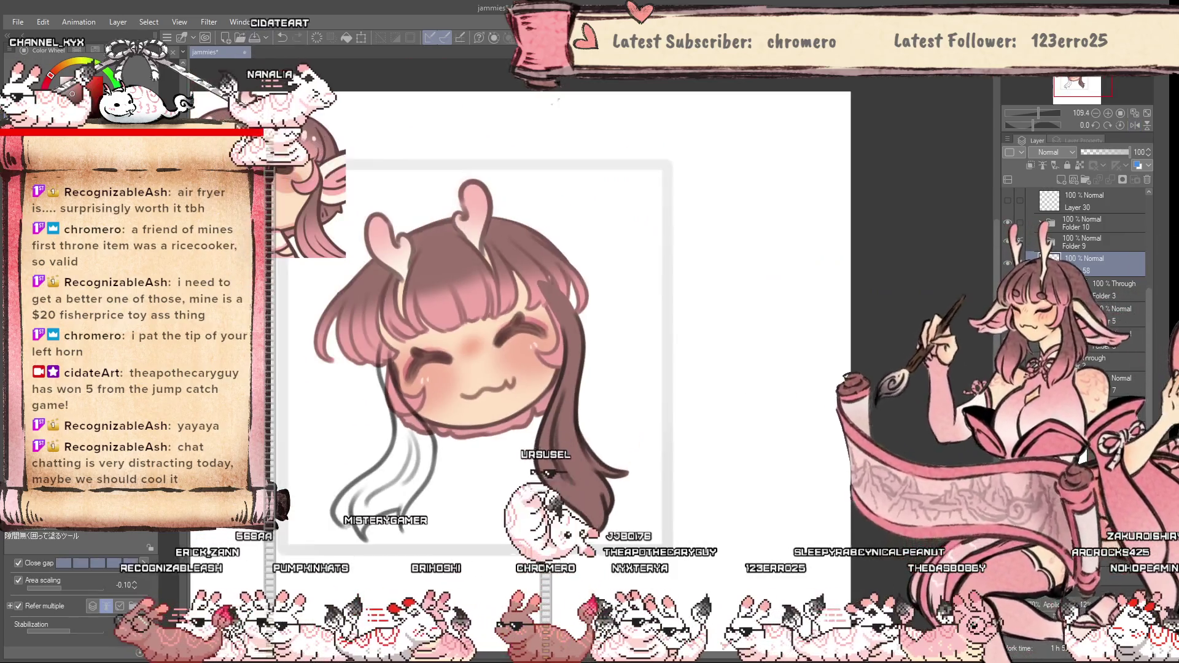
Expand Folder 9 and create Layer 59 above Layer 23
{"action": "left_click", "coordinate": [1040, 242]}
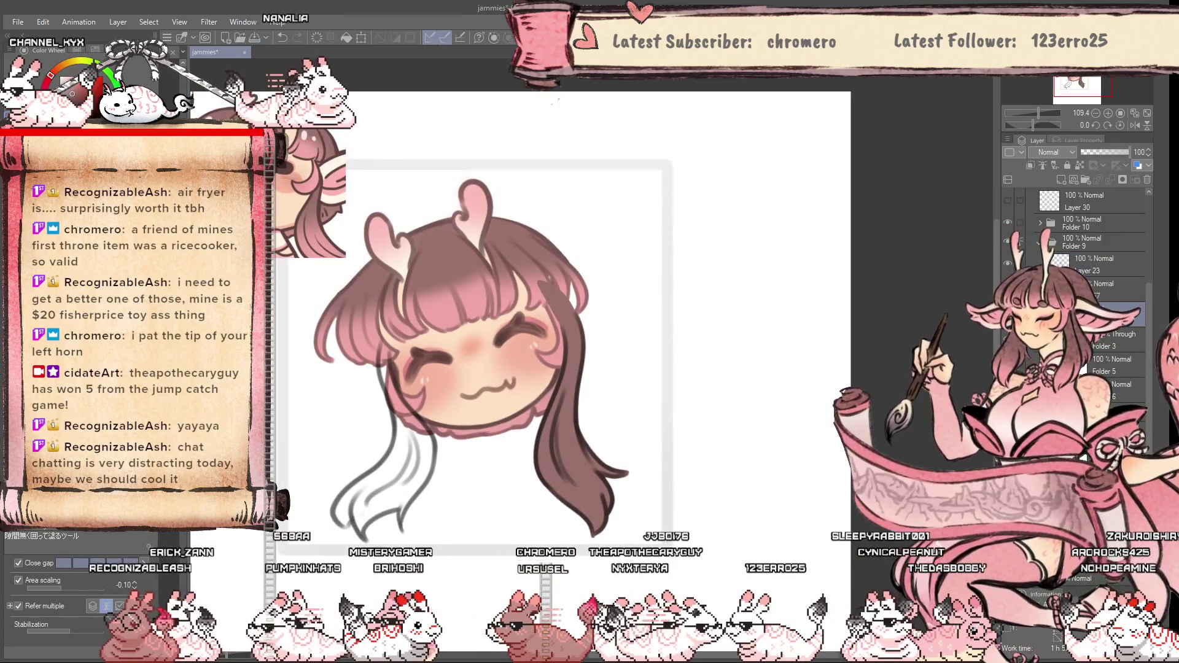
{"action": "left_click", "coordinate": [1090, 253]}
{"action": "left_click", "coordinate": [1061, 180]}
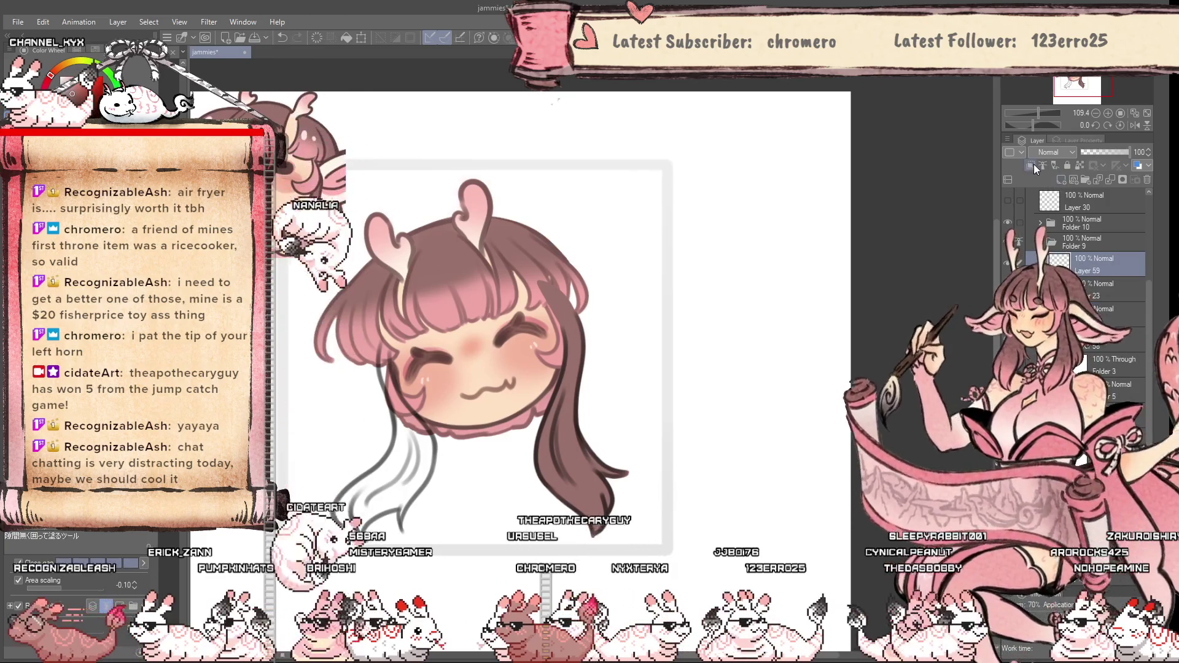
{"action": "key", "text": "e"}
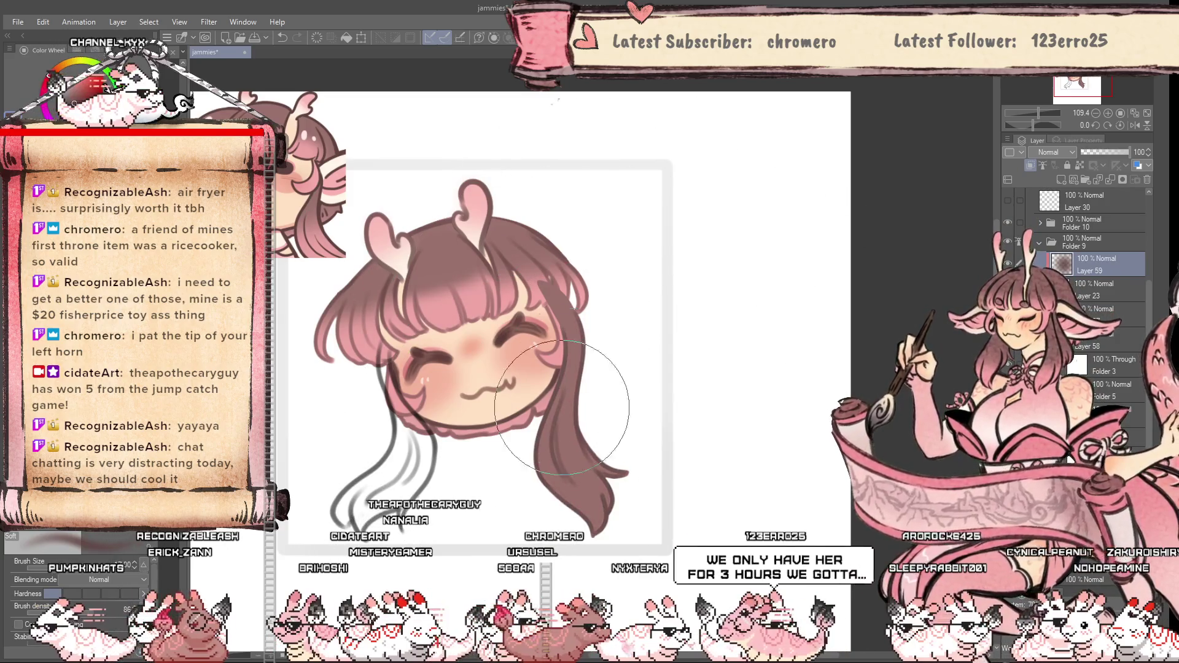
On the brown strand's layer, shrink the soft brush and blend pink toward the strand's tip
{"action": "left_click", "coordinate": [1111, 312]}
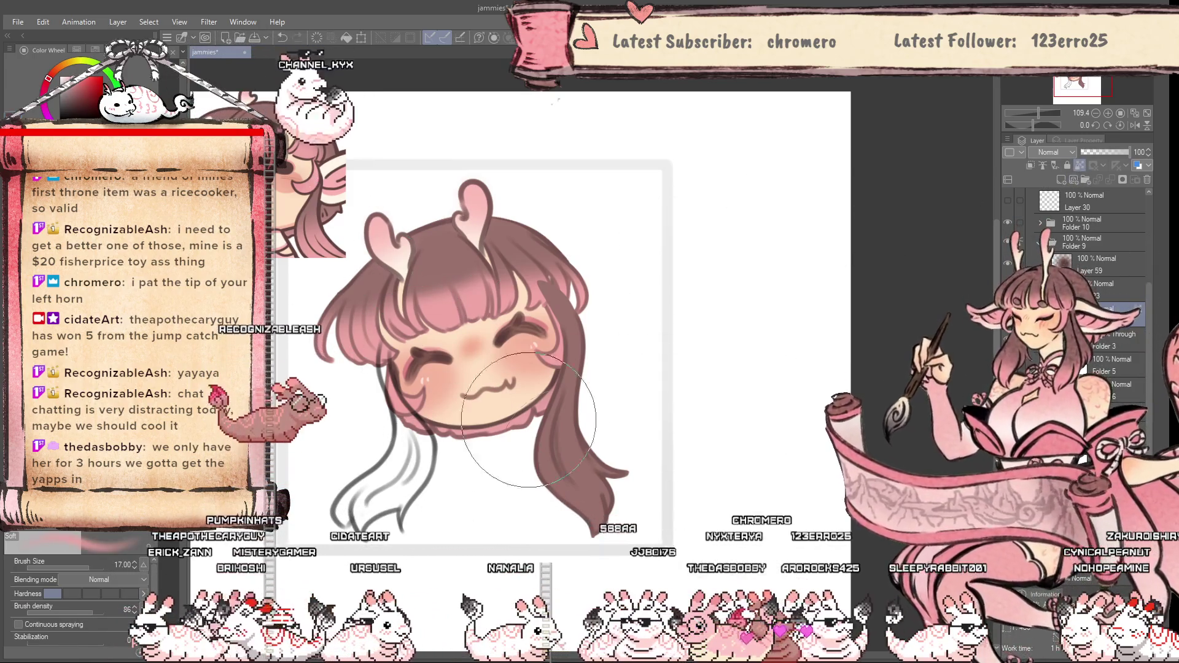
{"action": "key", "text": "bracketright"}
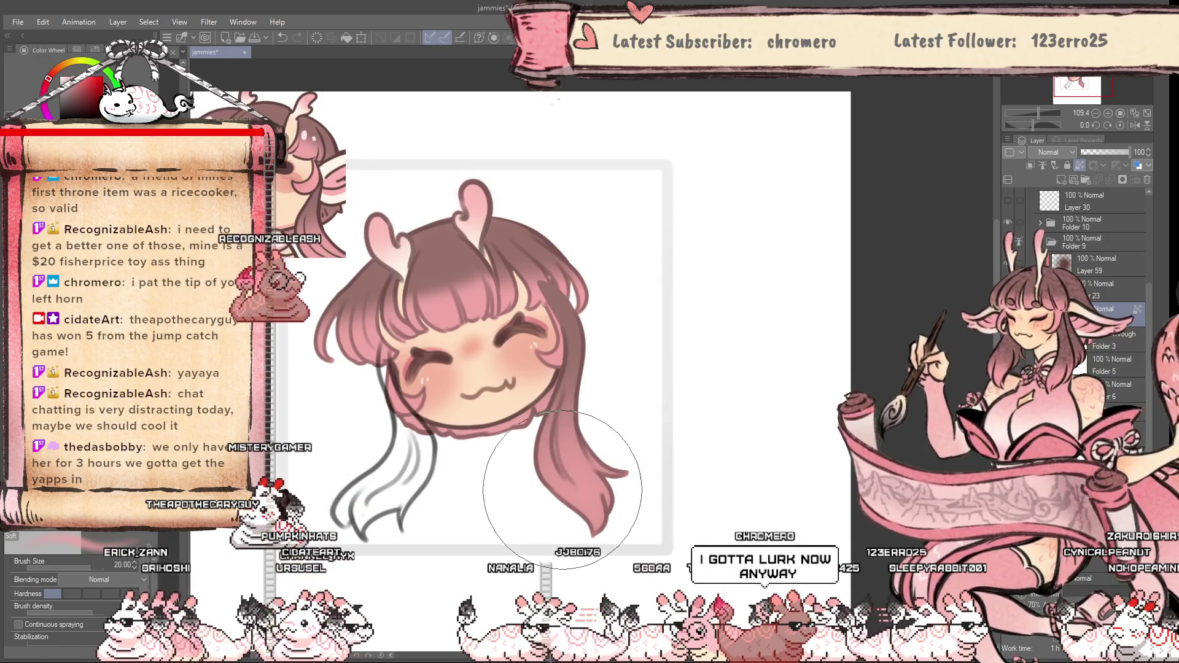
{"action": "key", "text": "bracketleft"}
{"action": "key", "text": "bracketleft"}
{"action": "key", "text": "bracketleft"}
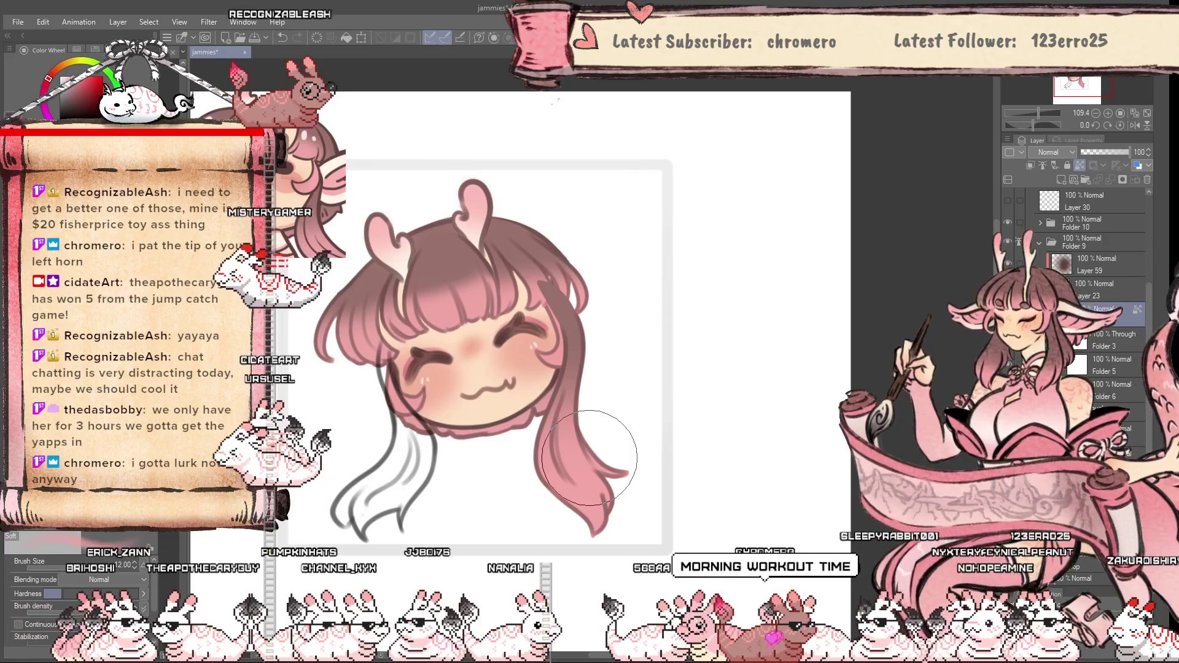
{"action": "scroll", "coordinate": [591, 540], "scroll_direction": "up", "scroll_amount": 3}
{"action": "key", "text": "bracketleft"}
{"action": "key", "text": "bracketleft"}
{"action": "key", "text": "bracketleft"}
{"action": "key", "text": "bracketleft"}
{"action": "key", "text": "bracketleft"}
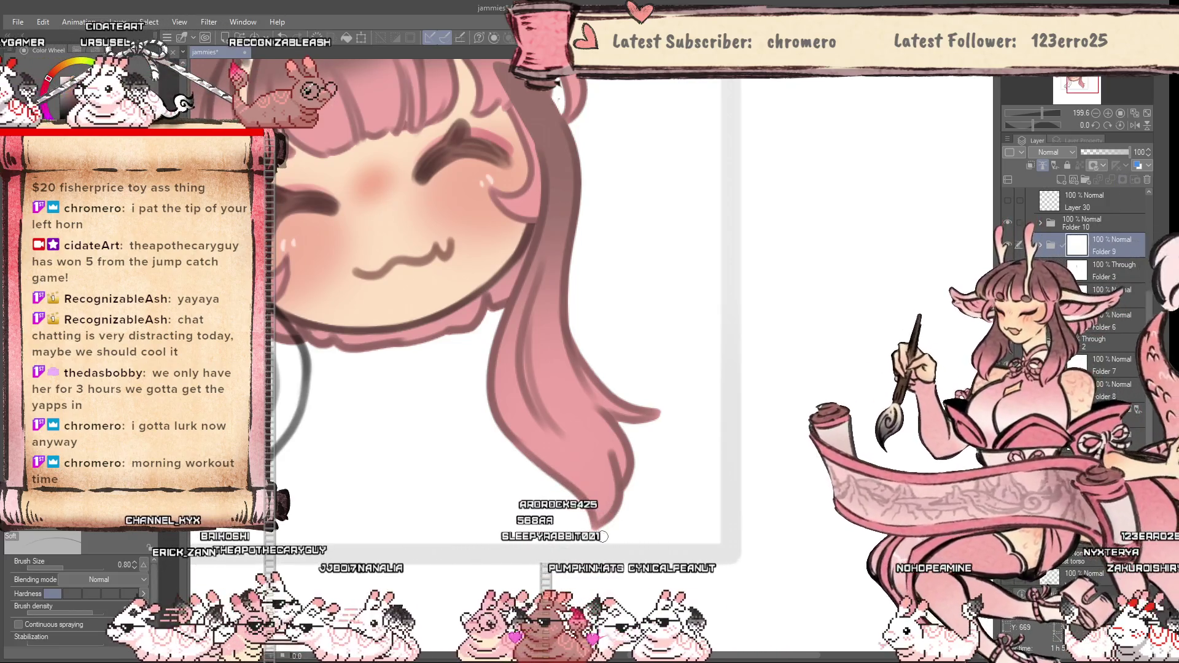
{"action": "scroll", "coordinate": [653, 532], "scroll_direction": "down", "scroll_amount": 5}
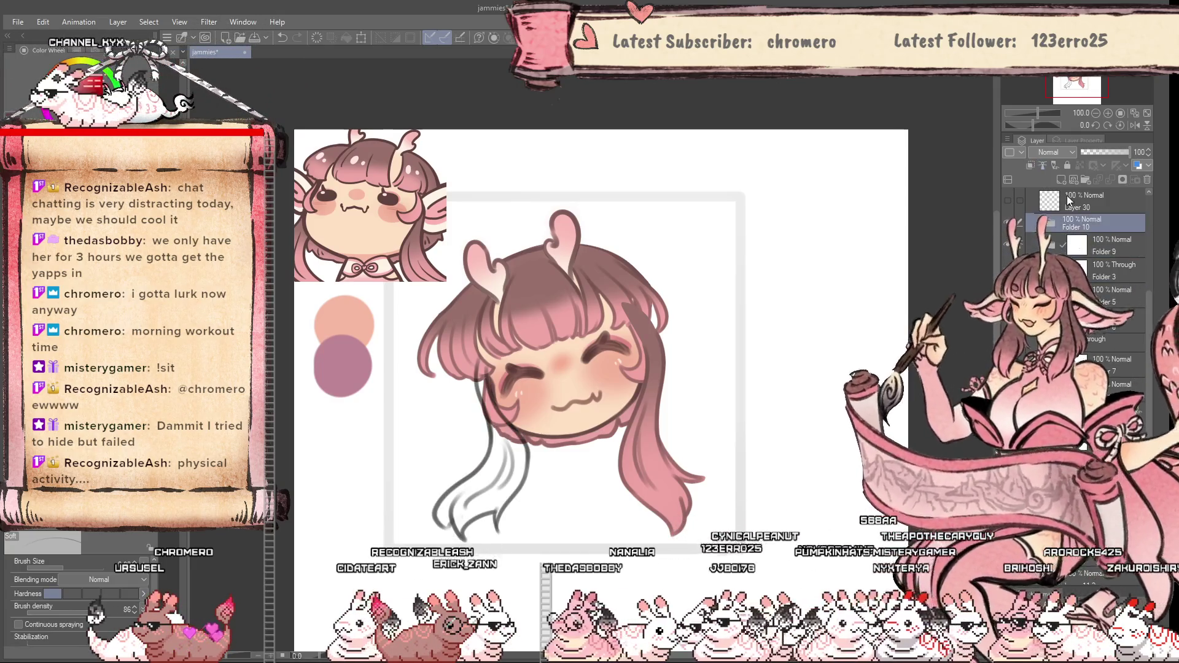
Add a new layer and lasso-fill the right side of the lower hair lock
{"action": "left_click", "coordinate": [1061, 181]}
{"action": "left_click_drag", "start_coordinate": [1083, 224], "coordinate": [1083, 252]}
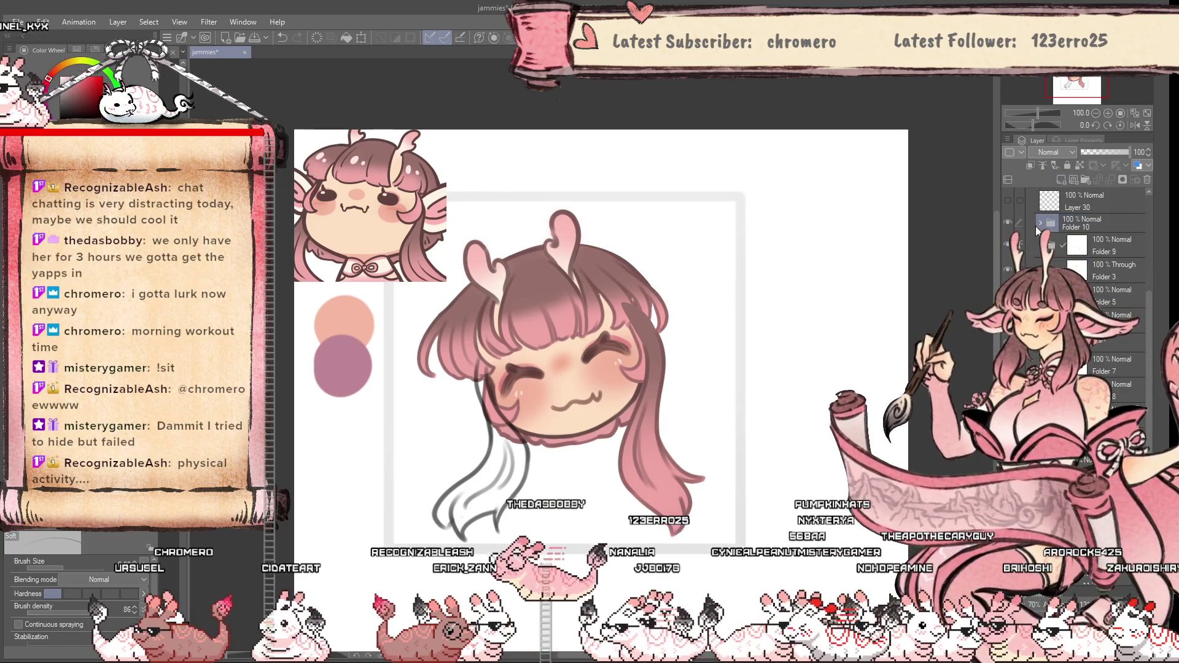
{"action": "key", "text": "ctrl+z"}
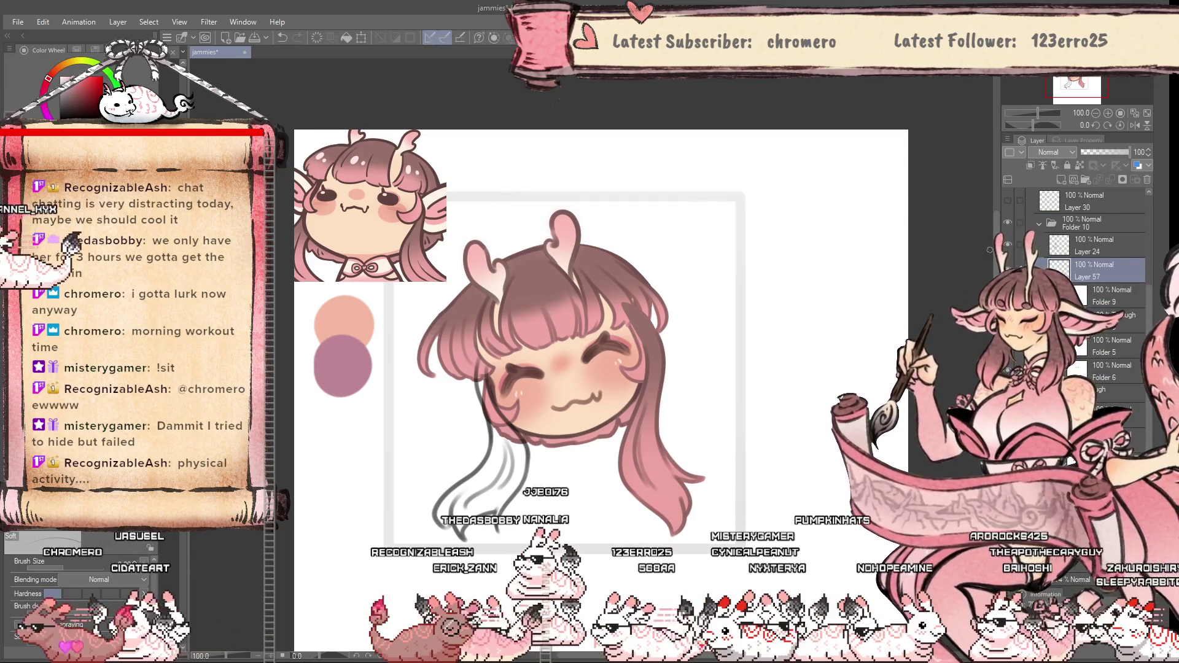
{"action": "key", "text": "g"}
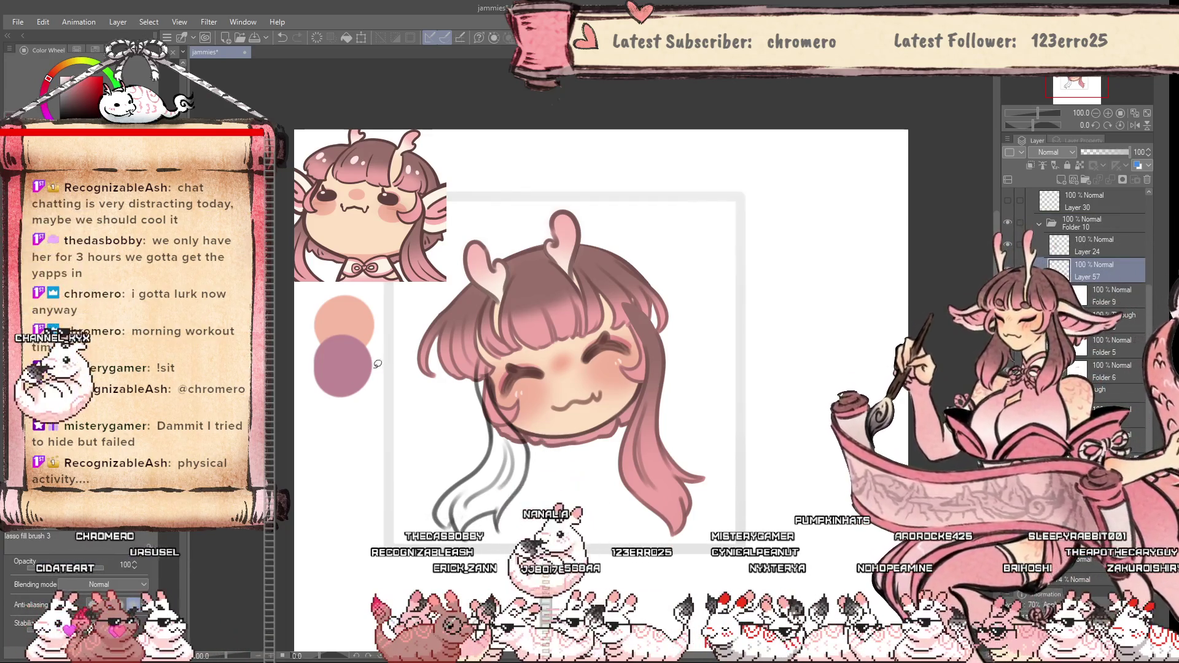
{"action": "key", "text": "g"}
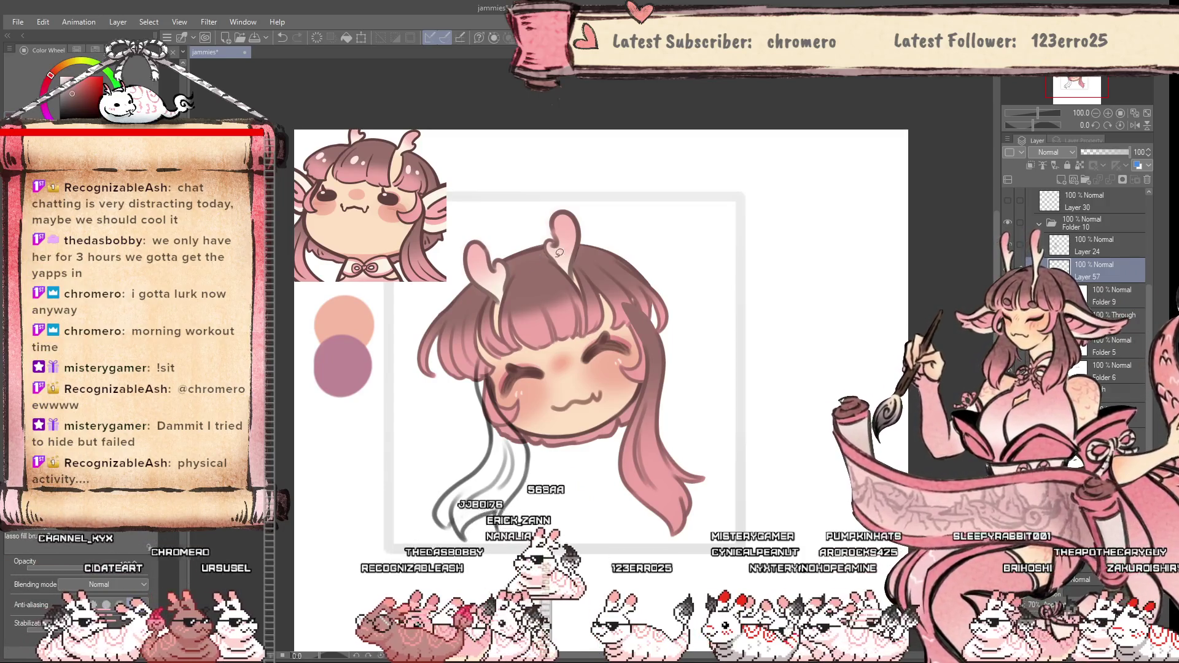
{"action": "scroll", "coordinate": [490, 387], "scroll_direction": "up", "scroll_amount": 1}
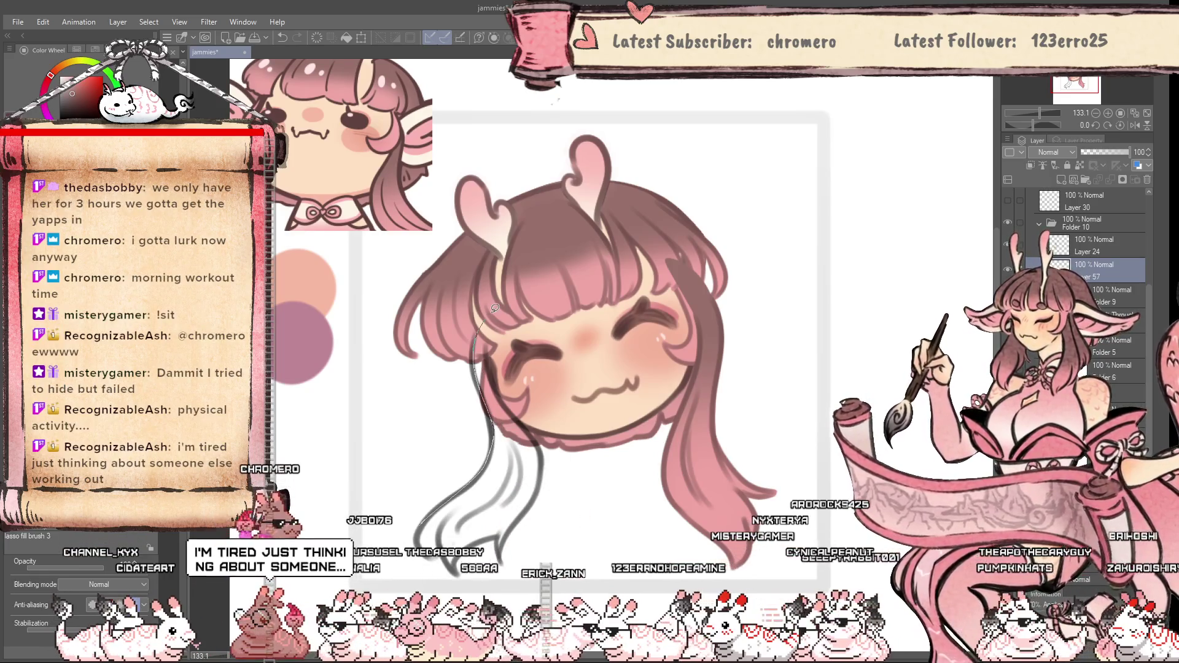
{"action": "mouse_move", "coordinate": [495, 308]}
{"action": "left_mouse_down"}
{"action": "mouse_move", "coordinate": [501, 363]}
{"action": "mouse_move", "coordinate": [540, 446]}
{"action": "left_mouse_up"}
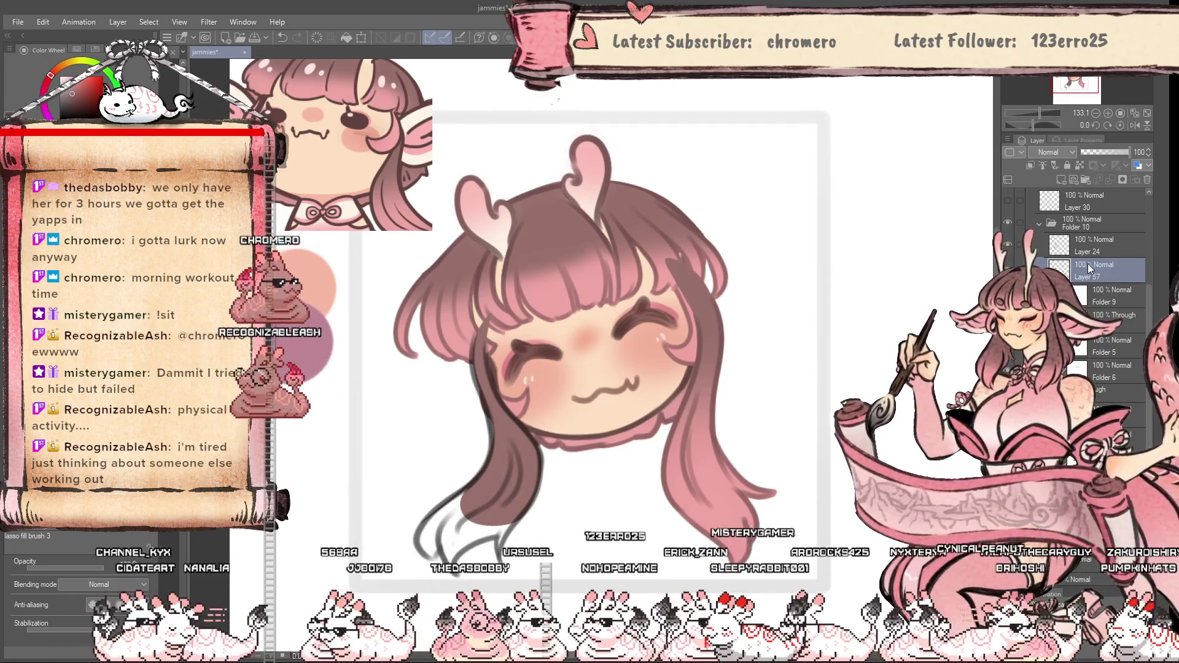
Collapse Folder 10 and add a new empty layer for the close-gap brown fill
{"action": "left_click", "coordinate": [1081, 223]}
{"action": "left_click", "coordinate": [1039, 223]}
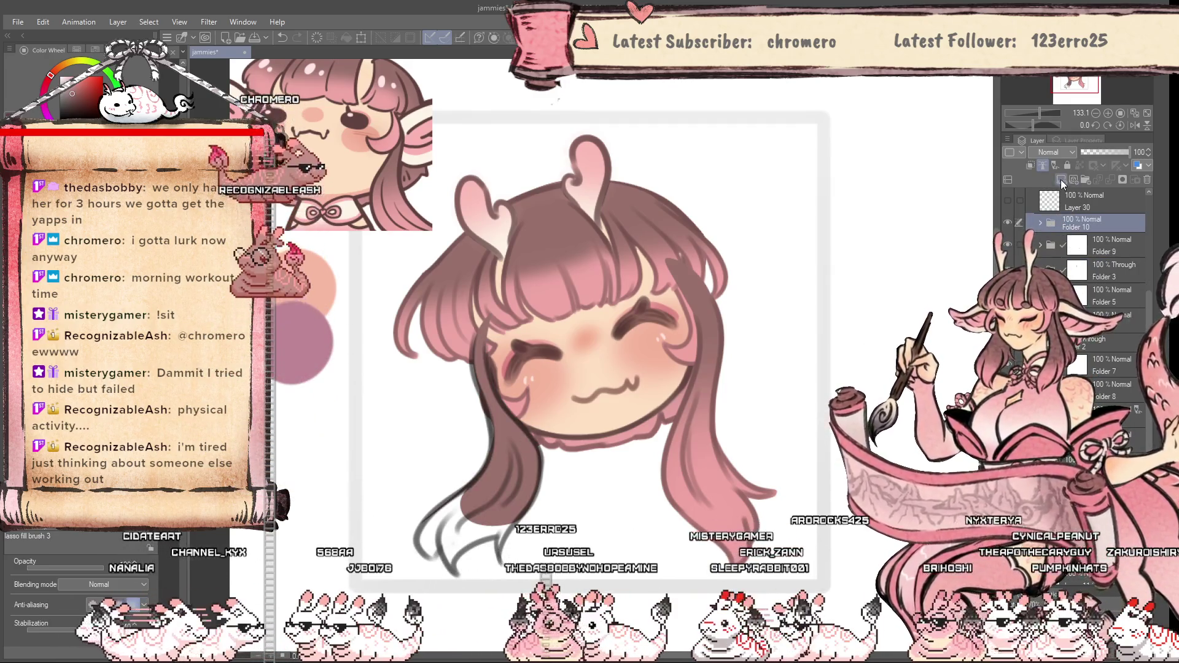
{"action": "left_click", "coordinate": [1061, 180]}
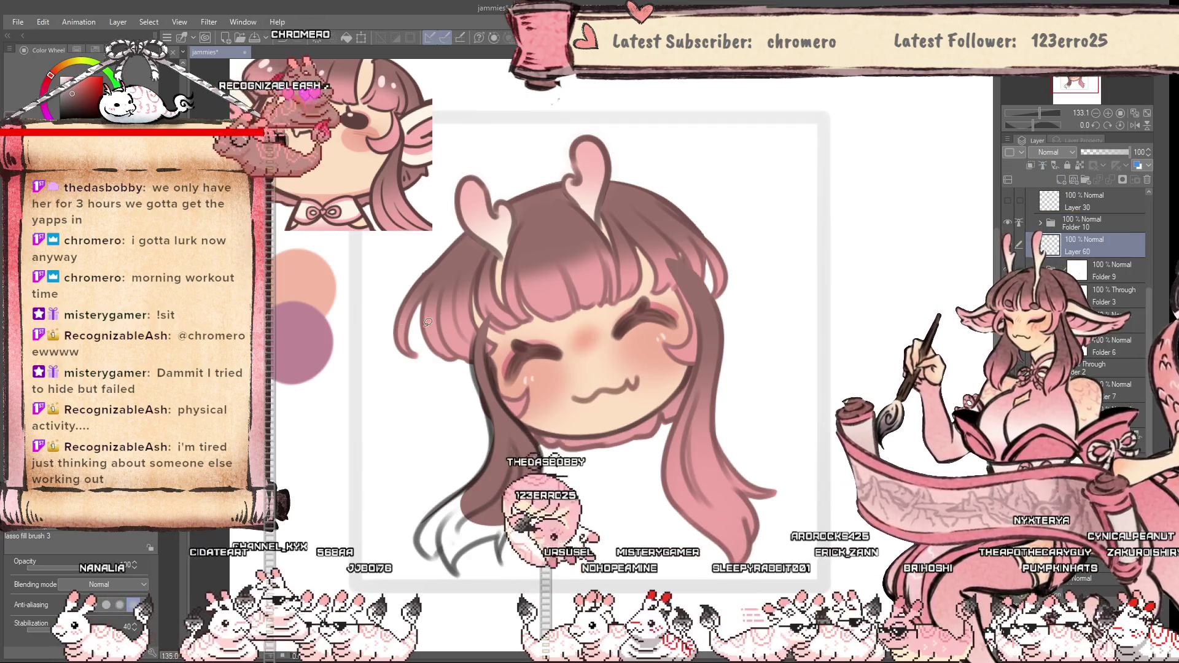
{"action": "key", "text": "g"}
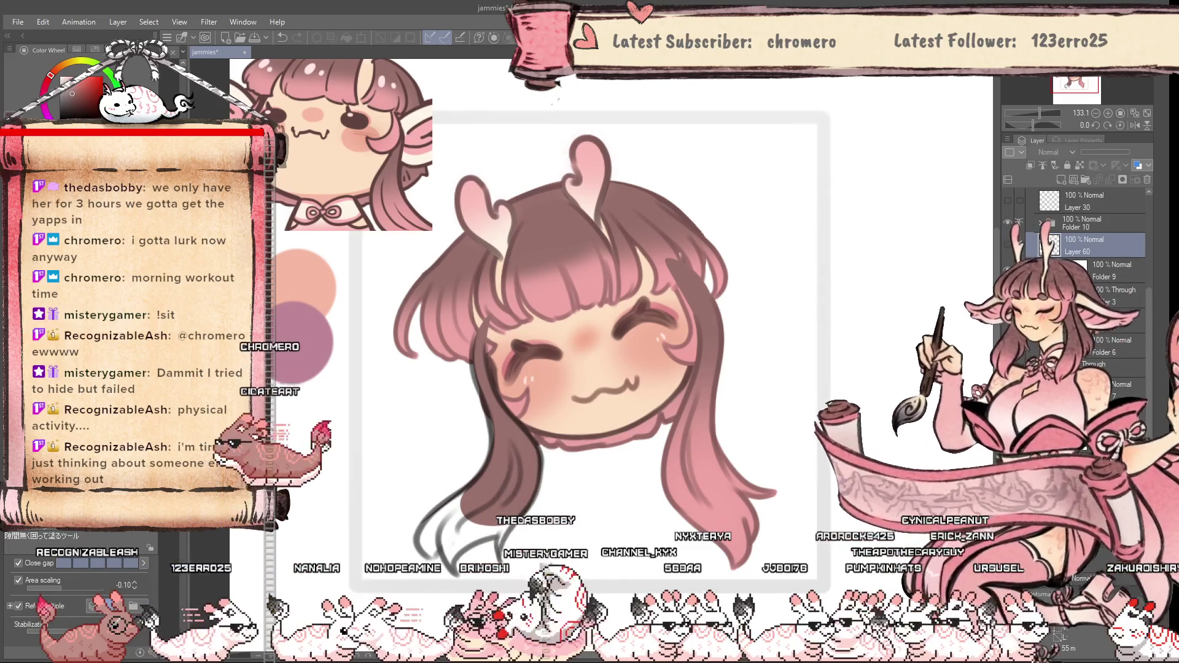
Select Layer 57 in Folder 10 and enlarge the soft airbrush for broad shading
{"action": "left_click", "coordinate": [1040, 223]}
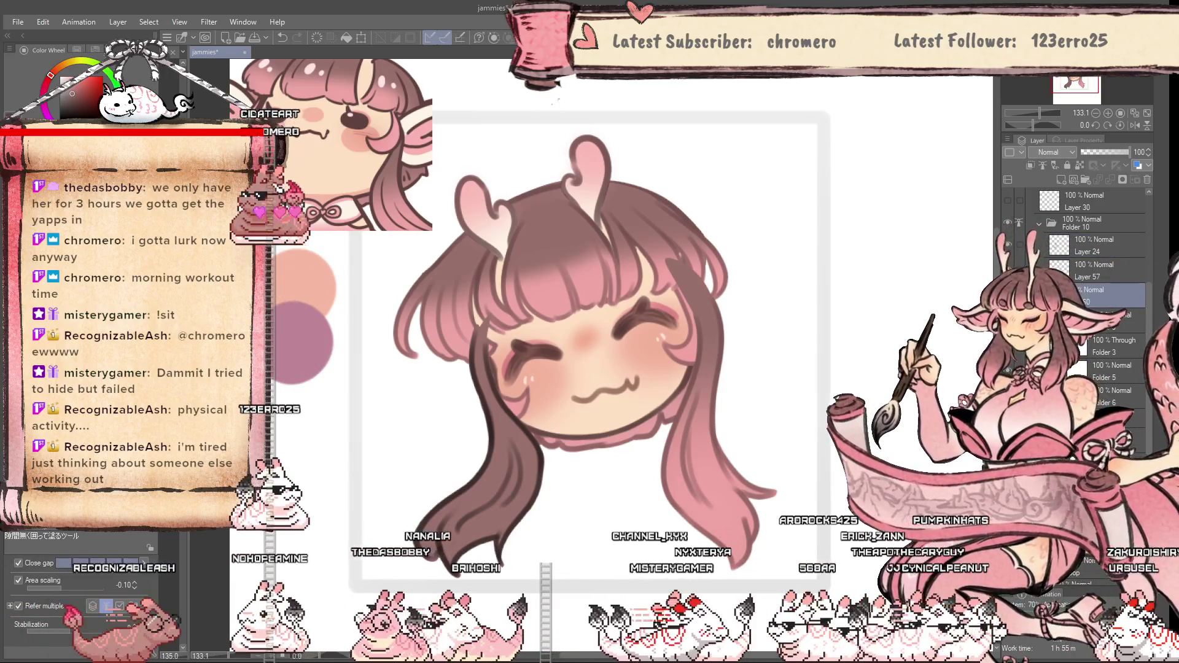
{"action": "left_click", "coordinate": [1077, 272]}
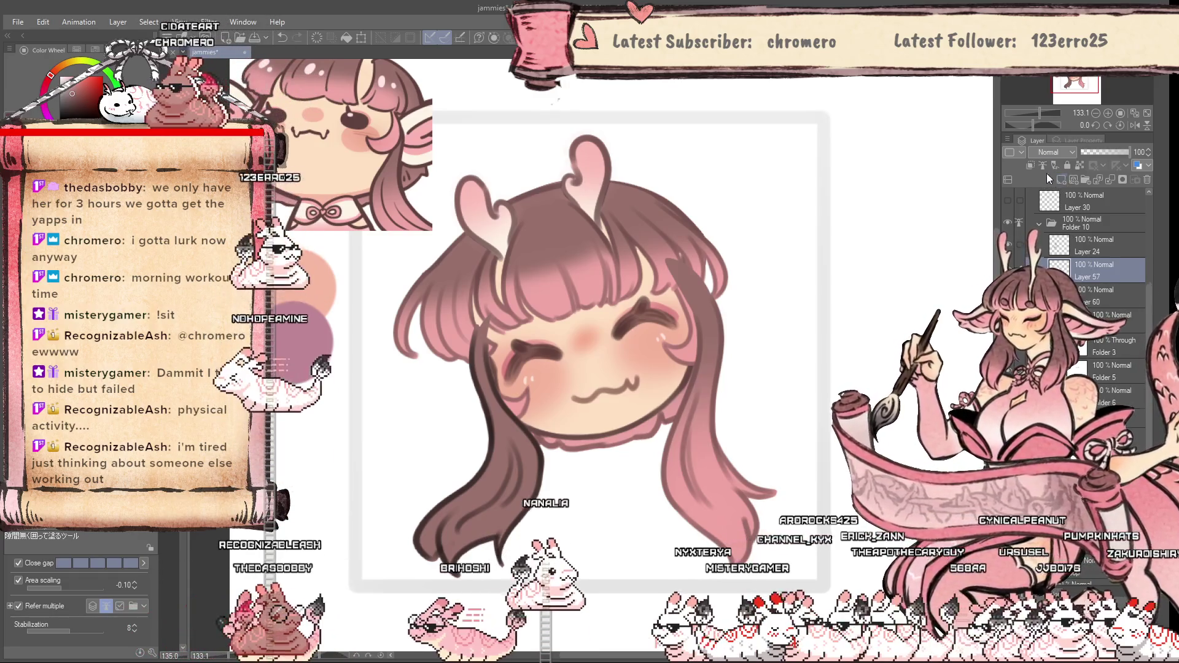
{"action": "left_click", "coordinate": [1074, 180]}
{"action": "key", "text": "b"}
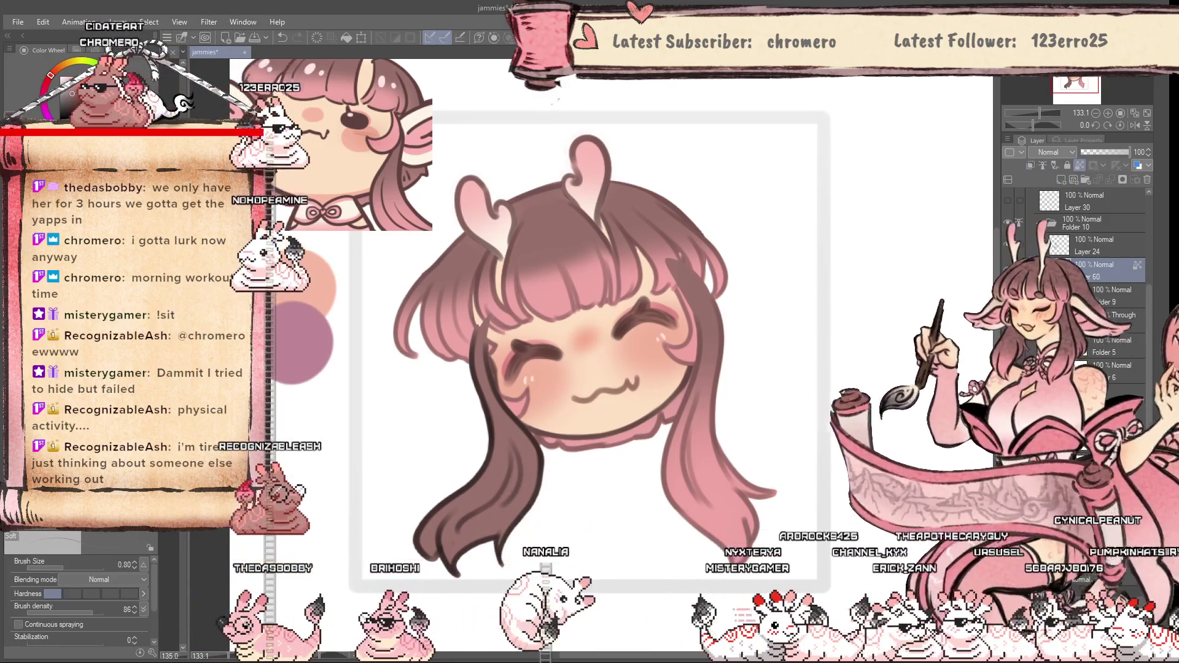
{"action": "key", "text": "bracketright"}
{"action": "key", "text": "bracketright"}
{"action": "key", "text": "bracketright"}
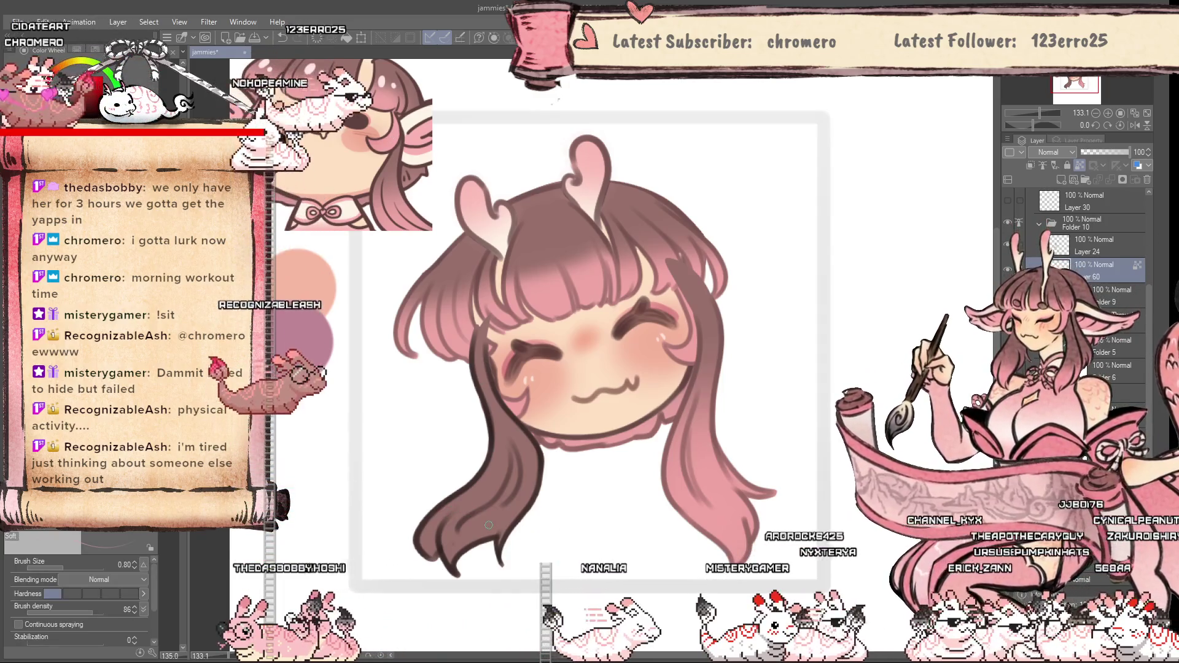
{"action": "key", "text": "bracketright"}
{"action": "key", "text": "bracketright"}
{"action": "key", "text": "bracketright"}
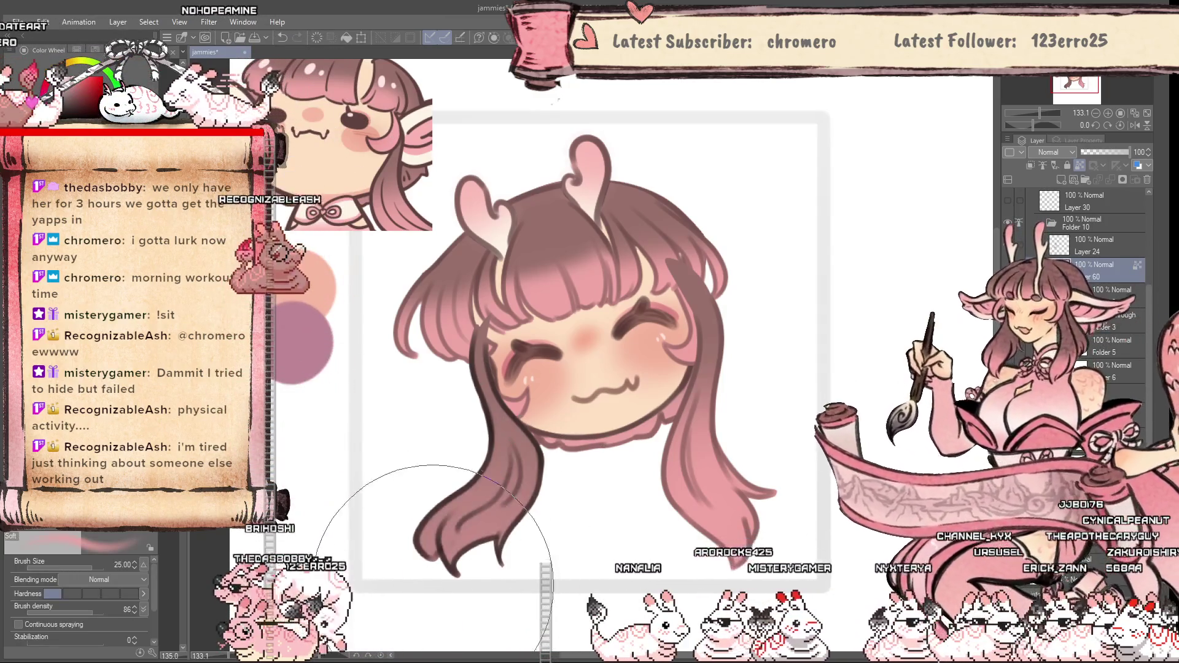
Spray pink onto the lower-left lock's tip and clip Layer 57 to the layer beneath
{"action": "left_click_drag", "start_coordinate": [557, 497], "coordinate": [548, 510]}
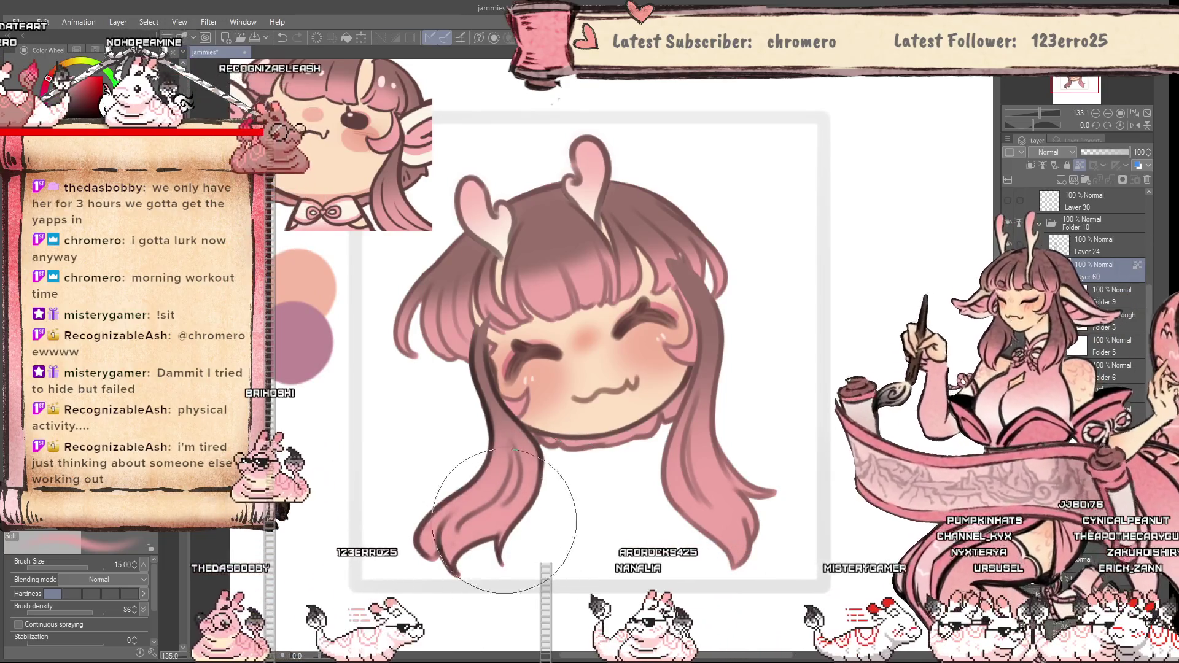
{"action": "left_click", "coordinate": [1030, 167]}
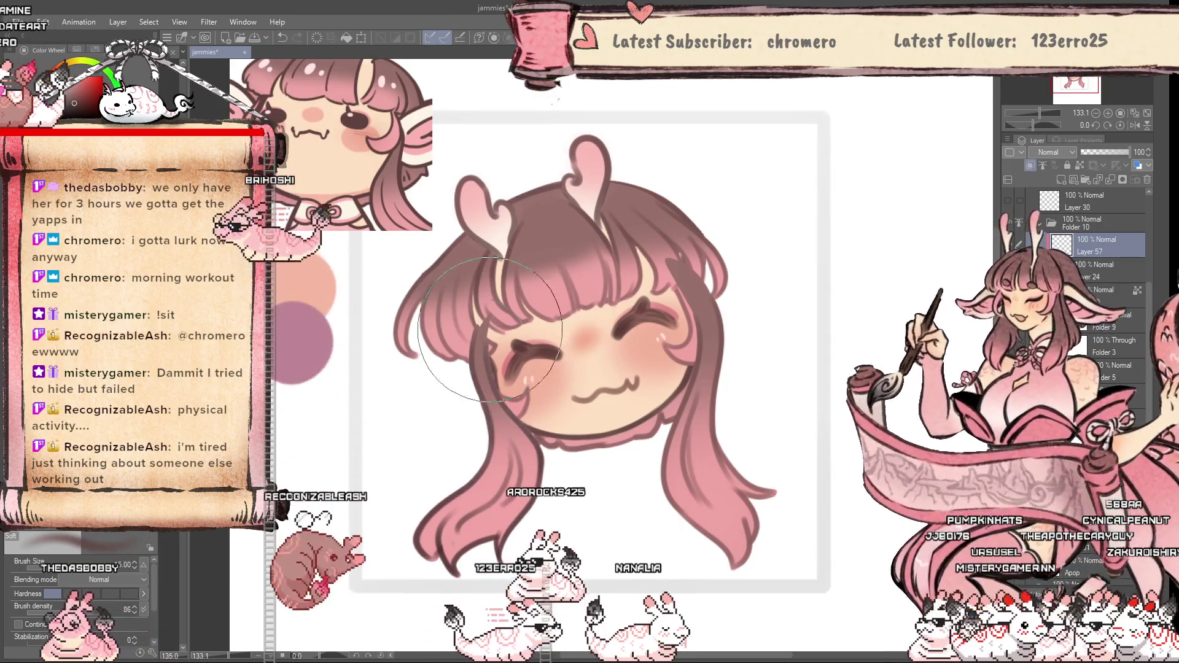
{"action": "scroll", "coordinate": [577, 553], "scroll_direction": "down", "scroll_amount": 5}
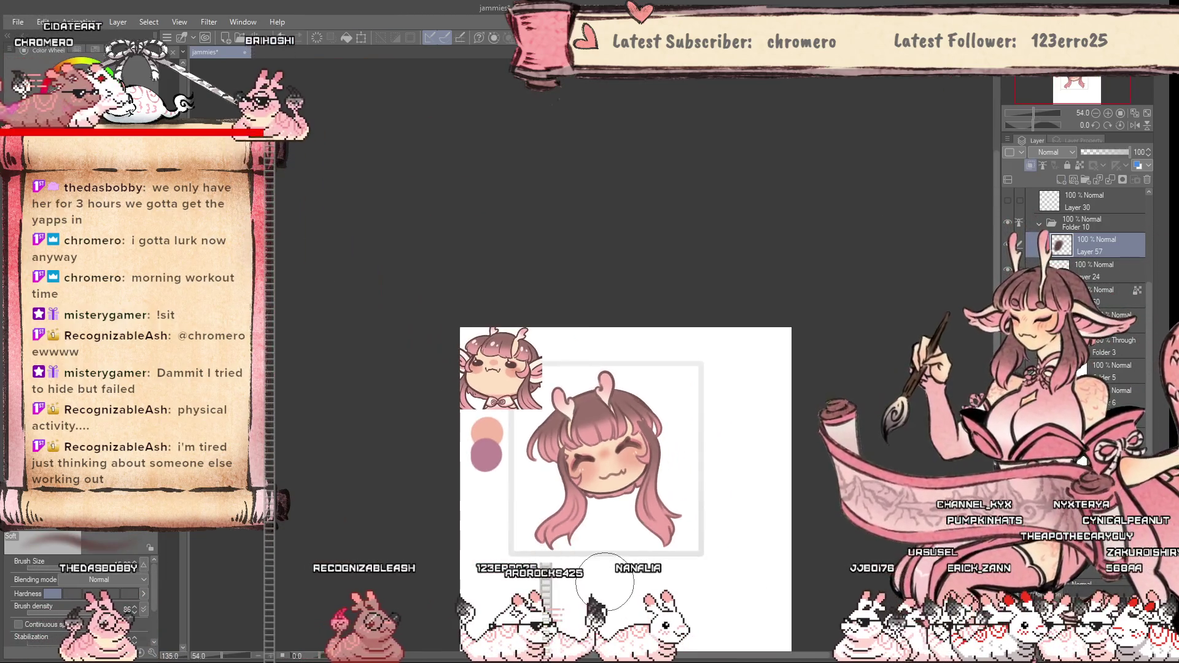
{"action": "scroll", "coordinate": [605, 581], "scroll_direction": "up", "scroll_amount": 4}
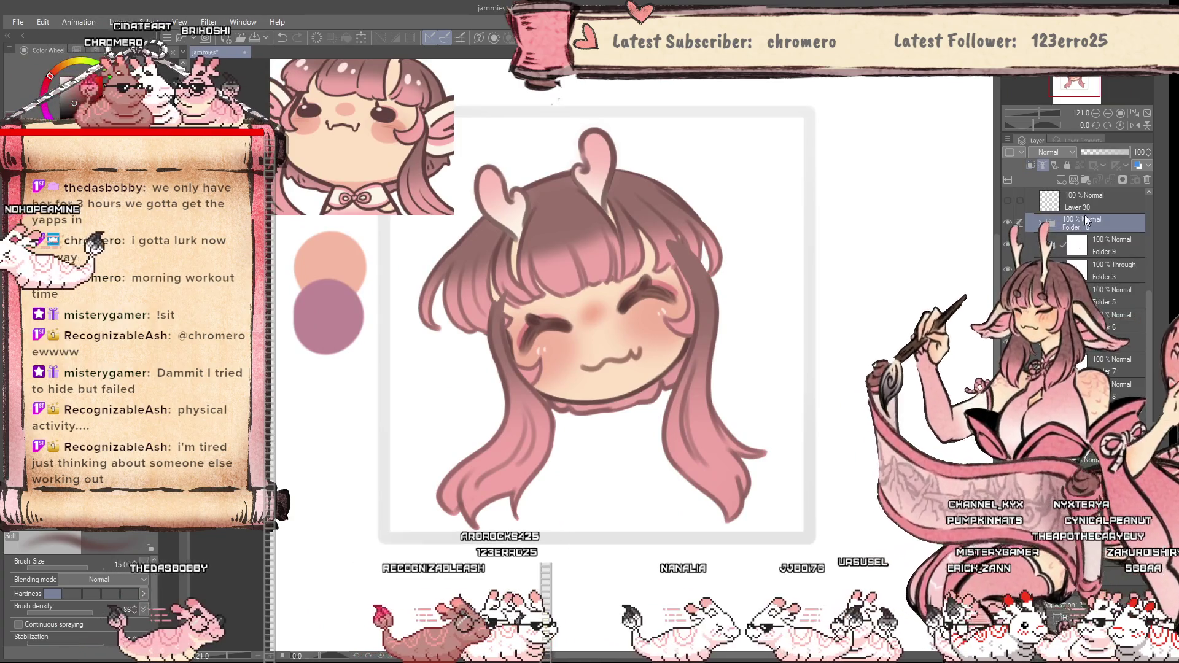
{"action": "key", "text": "bracketleft"}
{"action": "key", "text": "bracketleft"}
{"action": "key", "text": "bracketleft"}
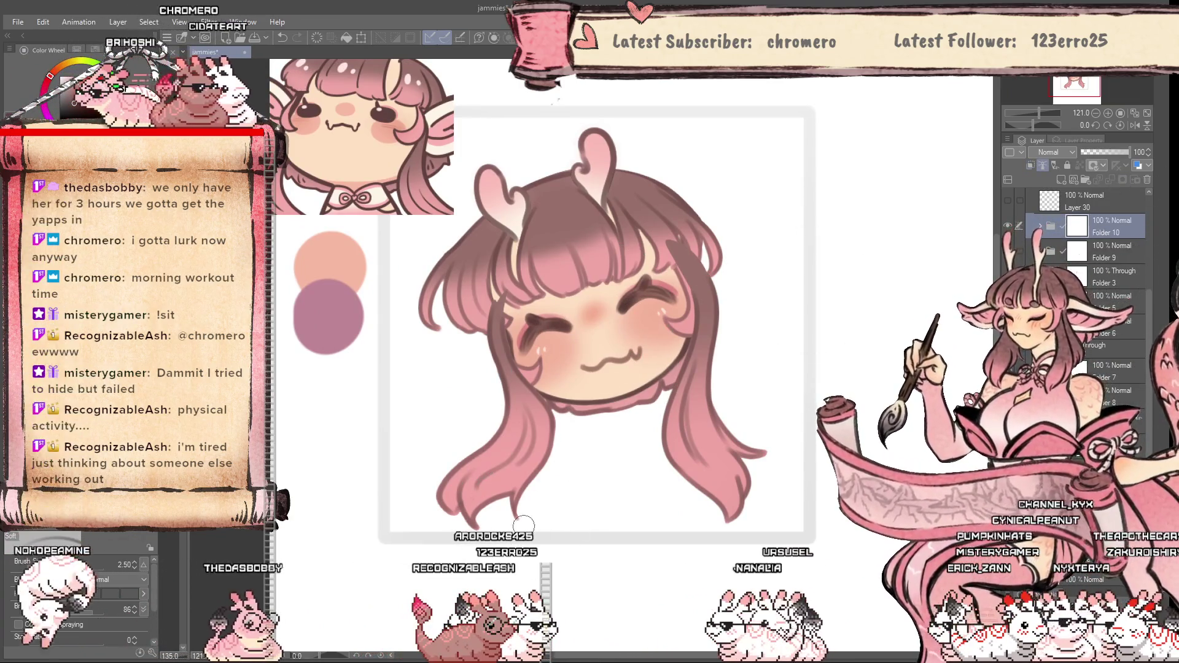
{"action": "scroll", "coordinate": [518, 527], "scroll_direction": "up", "scroll_amount": 2}
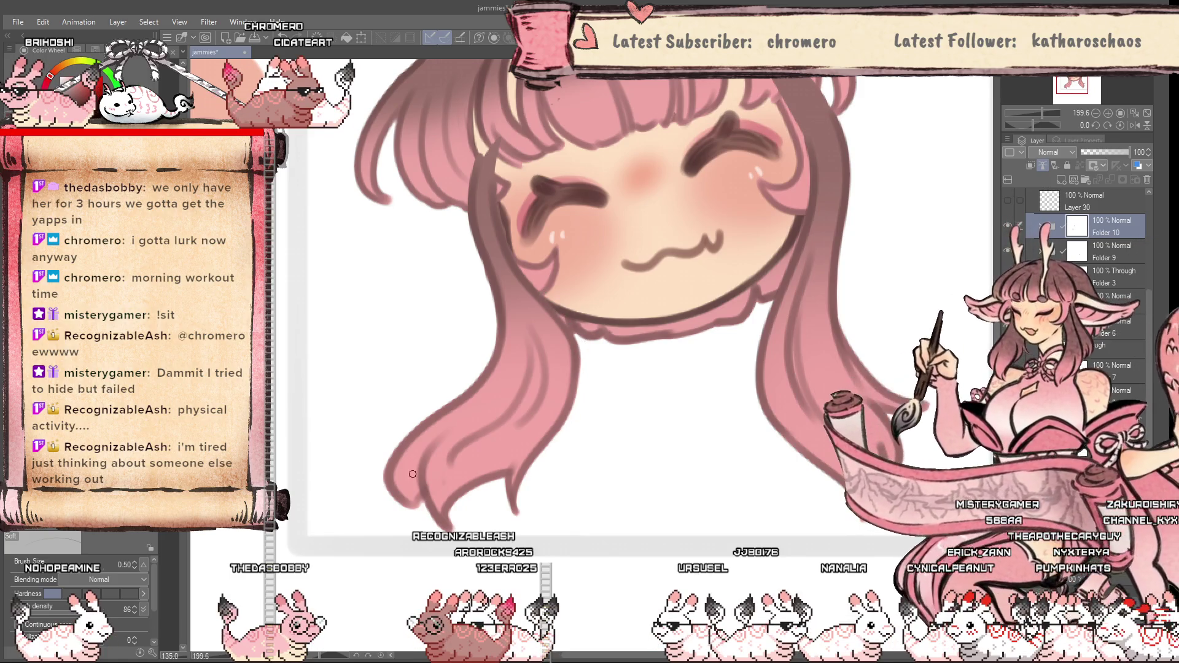
Switch to the Liquify tool and enlarge its brush to size 8
{"action": "key", "text": "j"}
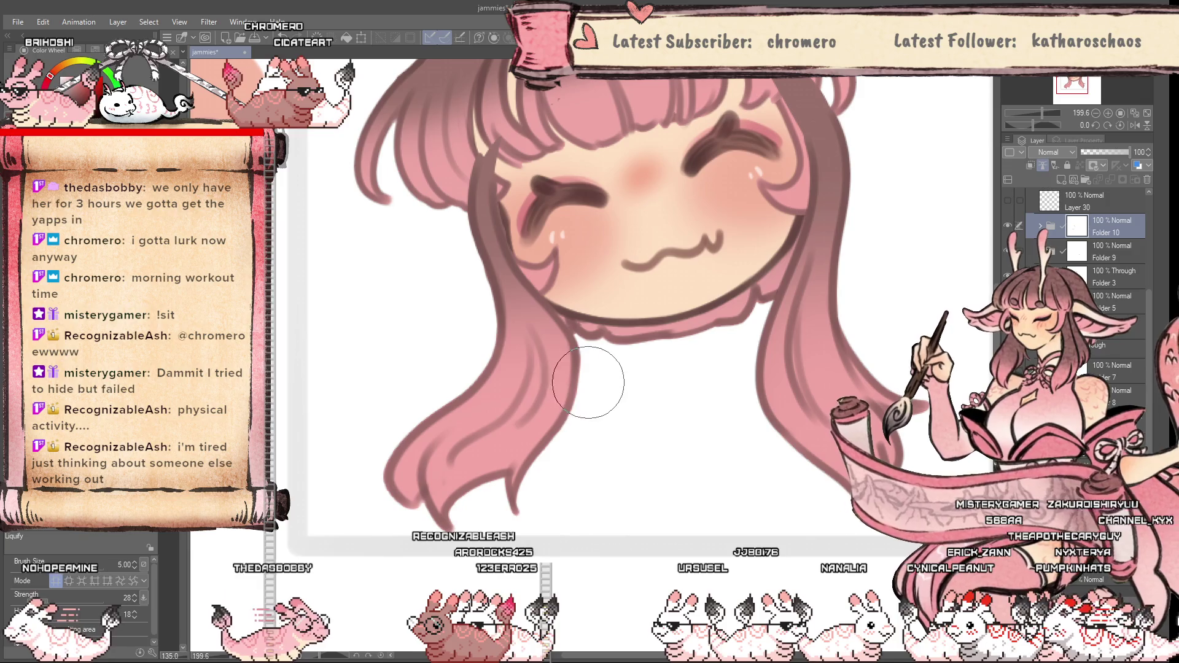
{"action": "key", "text": "bracketright"}
{"action": "scroll", "coordinate": [532, 500], "scroll_direction": "down", "scroll_amount": 5}
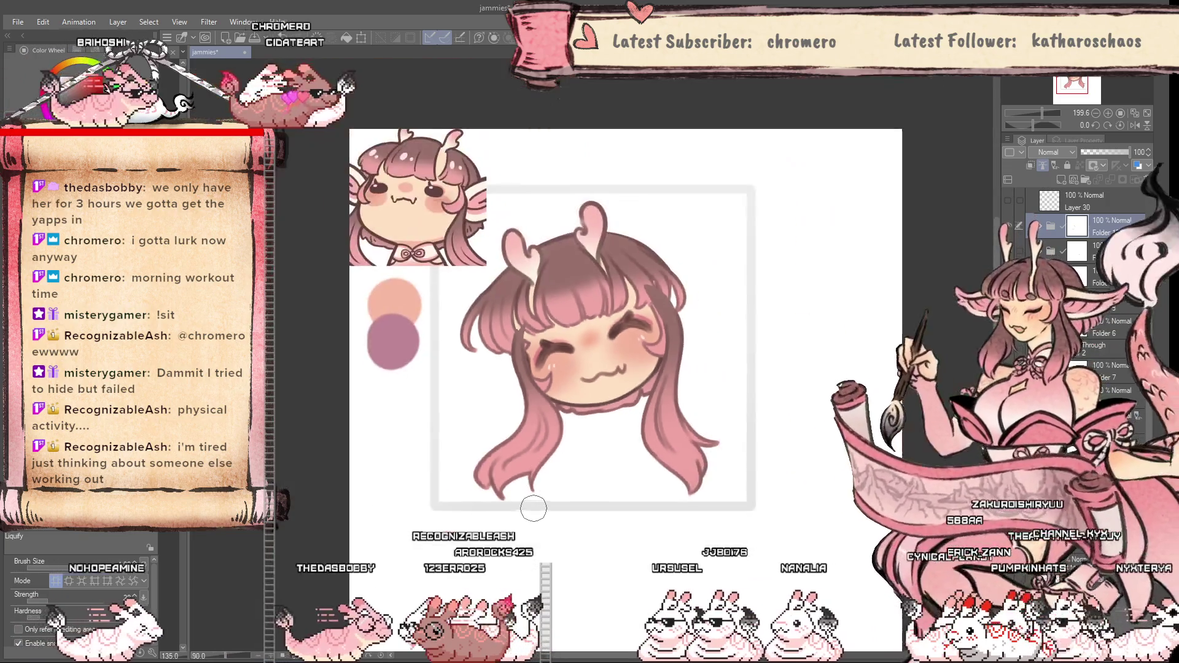
{"action": "scroll", "coordinate": [543, 504], "scroll_direction": "up", "scroll_amount": 3}
{"action": "key", "text": "bracketright"}
{"action": "key", "text": "bracketright"}
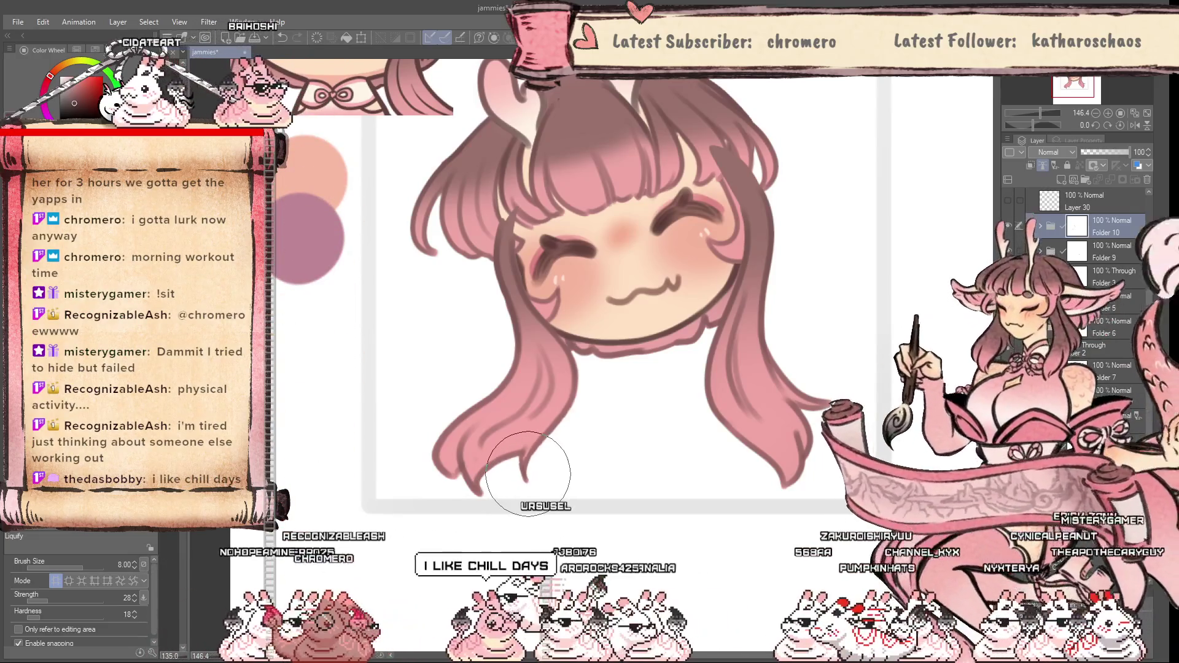
{"action": "scroll", "coordinate": [466, 491], "scroll_direction": "down", "scroll_amount": 3}
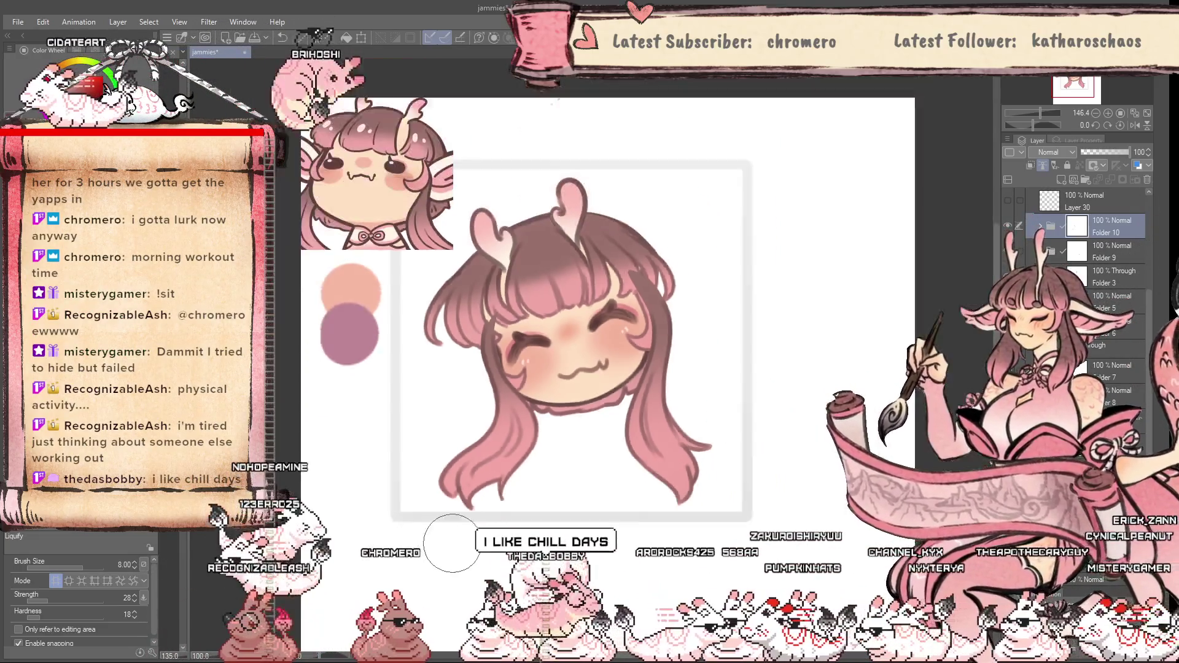
{"action": "scroll", "coordinate": [445, 522], "scroll_direction": "up", "scroll_amount": 1}
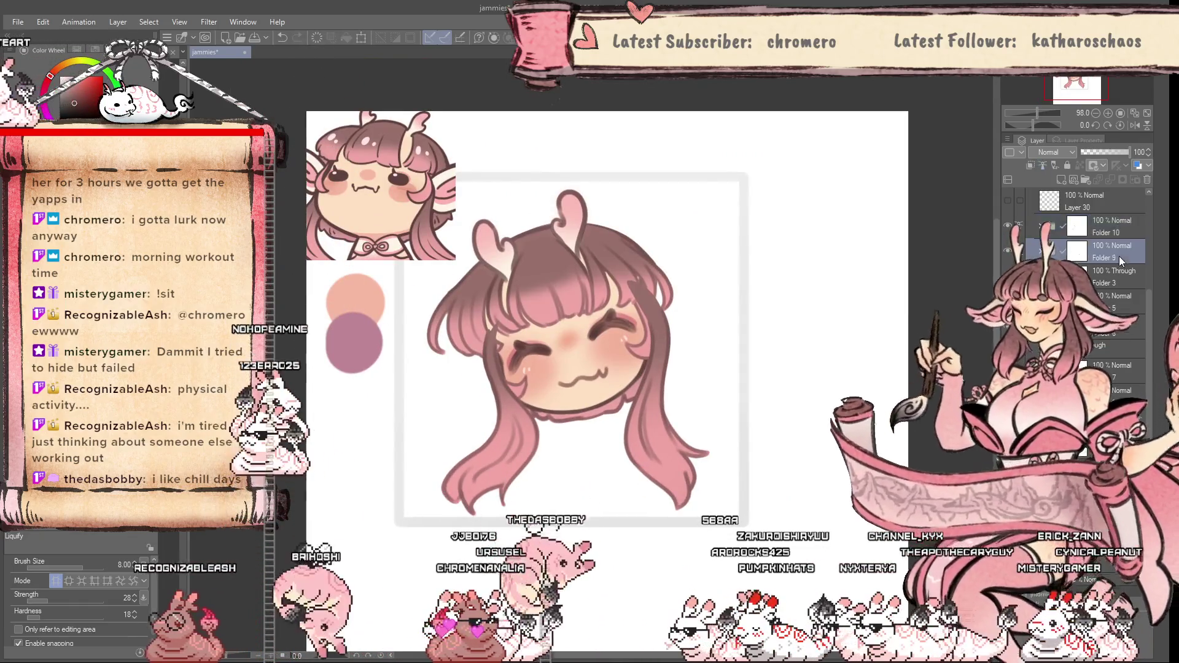
Select Folder 9 and Folder 10 and move them below Folder 8
{"action": "left_click", "coordinate": [1119, 256]}
{"action": "left_click", "coordinate": [1119, 229], "text": "ctrl"}
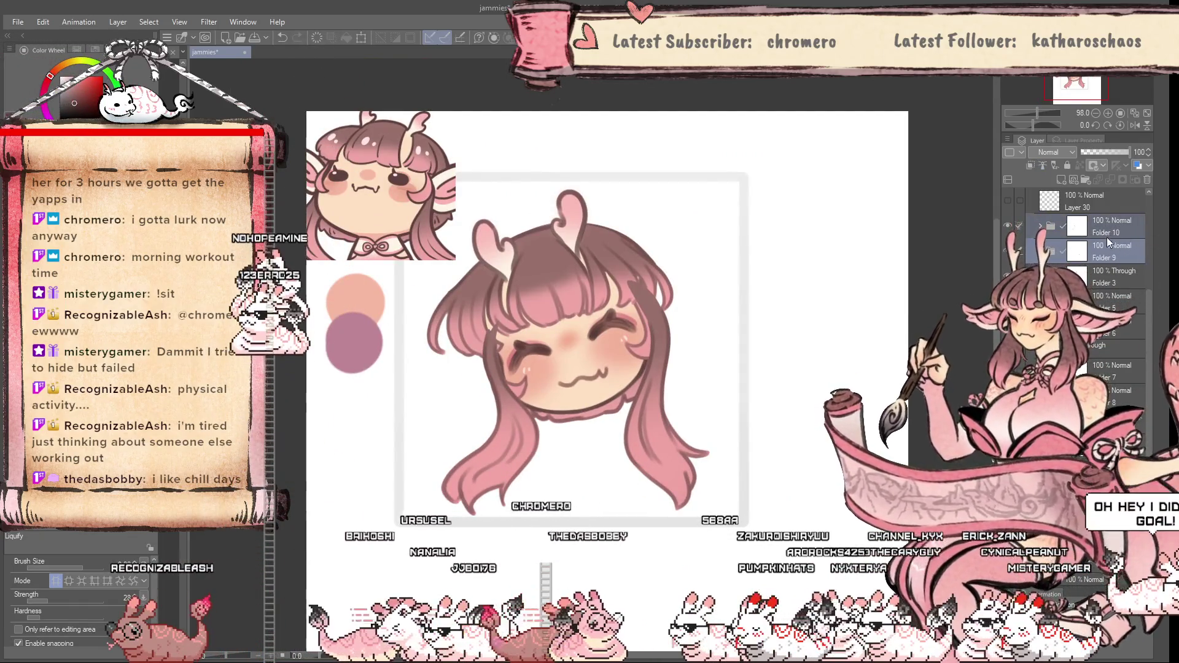
{"action": "left_click_drag", "start_coordinate": [1100, 283], "coordinate": [1105, 325]}
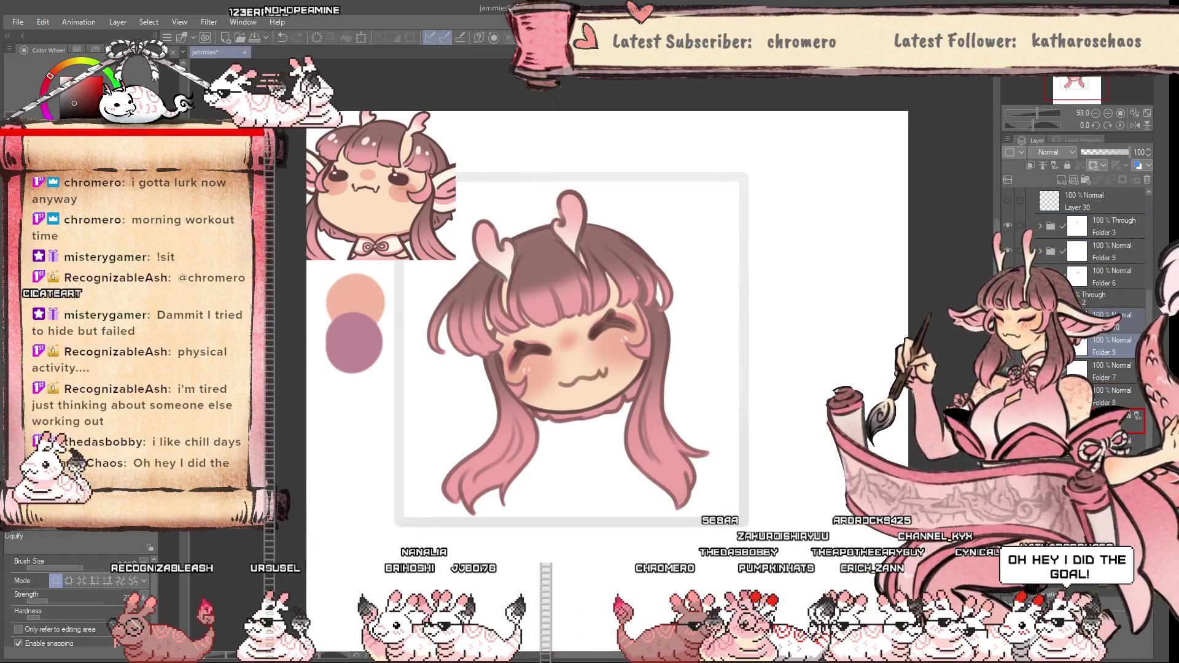
{"action": "left_click_drag", "start_coordinate": [1105, 346], "coordinate": [1106, 408]}
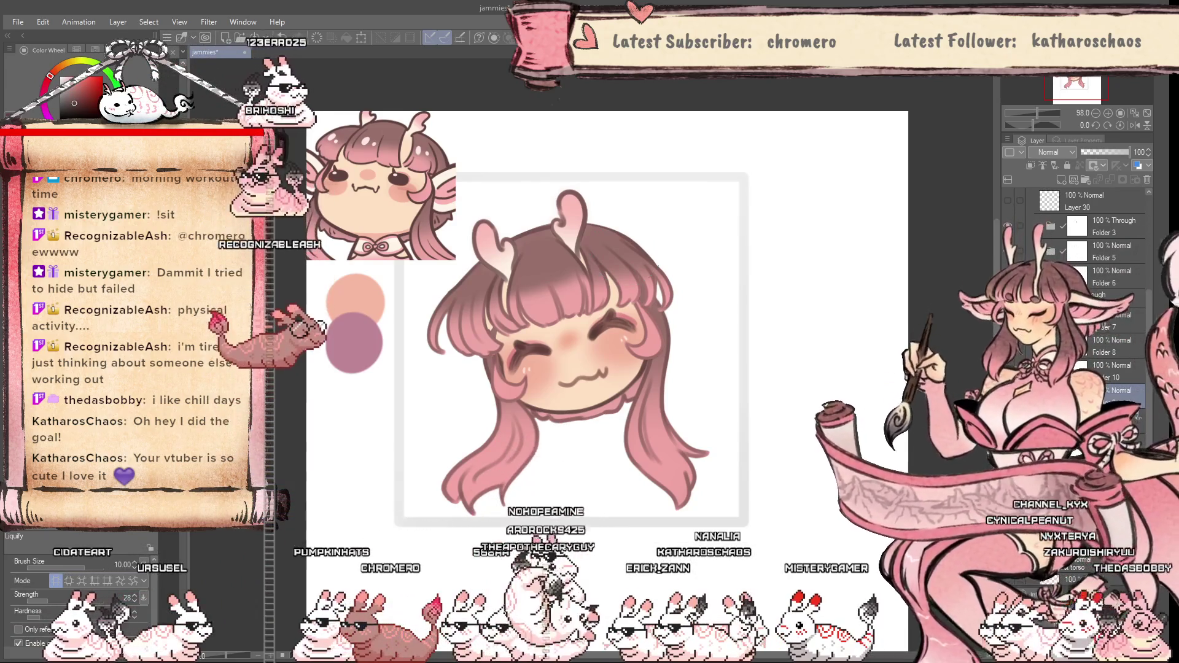
Mirror the canvas to check the drawing, then hide the hair folders to reveal the face
{"action": "key", "text": "h"}
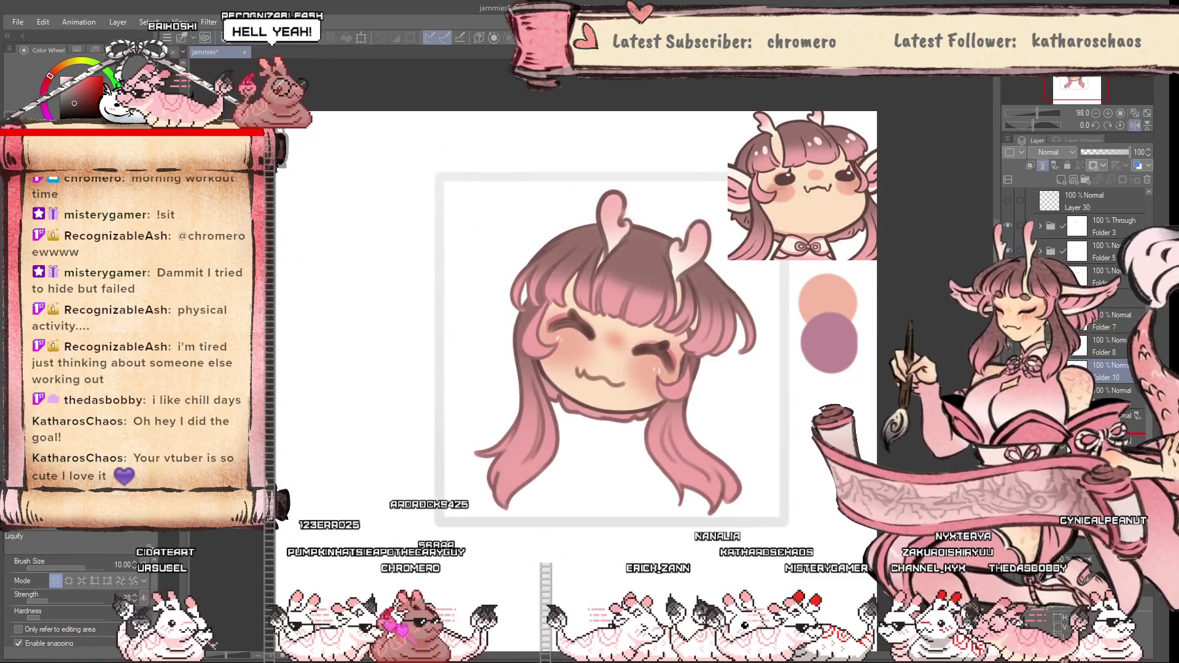
{"action": "key", "text": "h"}
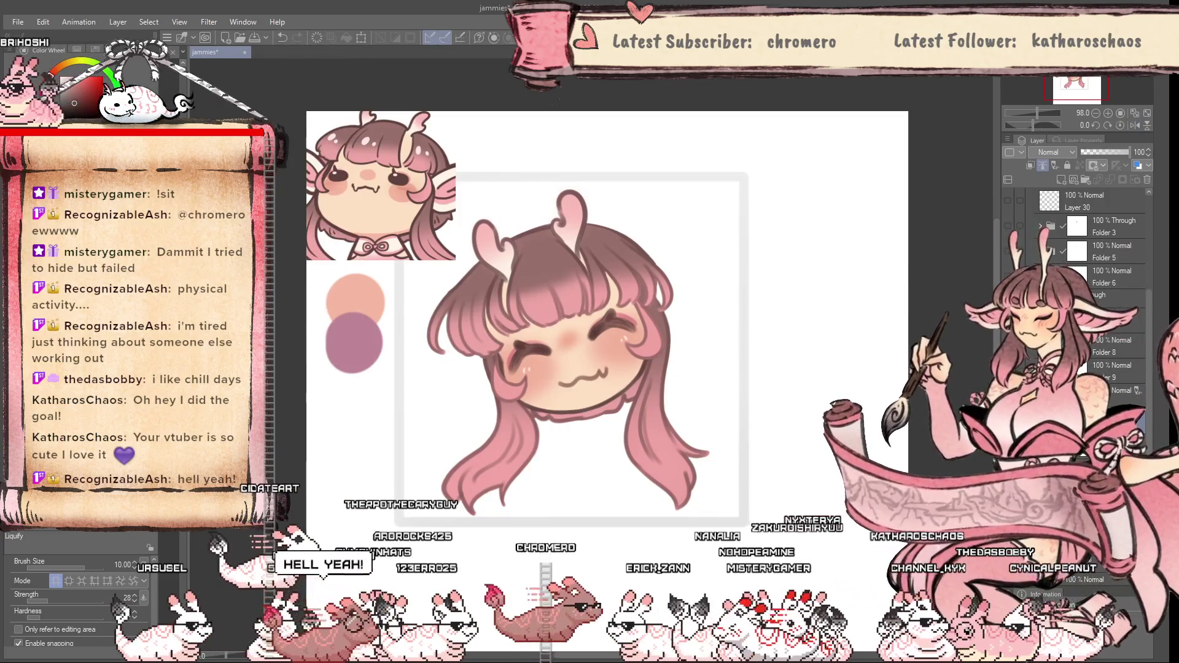
{"action": "left_click", "coordinate": [1008, 226]}
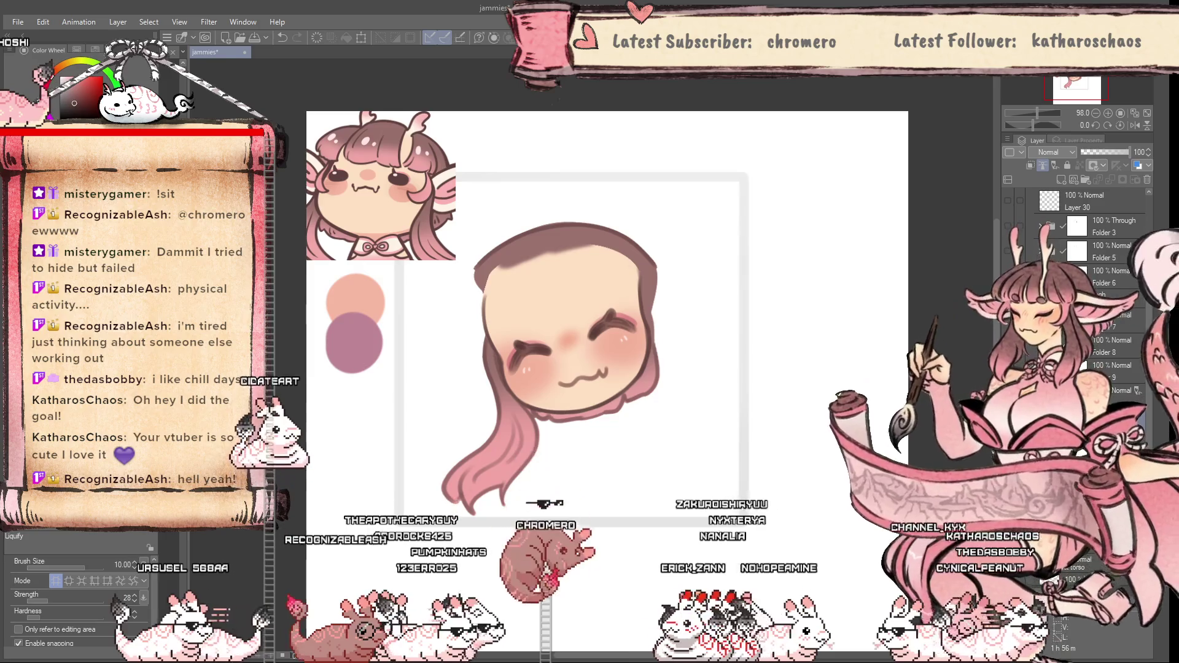
Show one hair lock again and select Folder 8 with the Soft airbrush
{"action": "left_click", "coordinate": [1008, 251]}
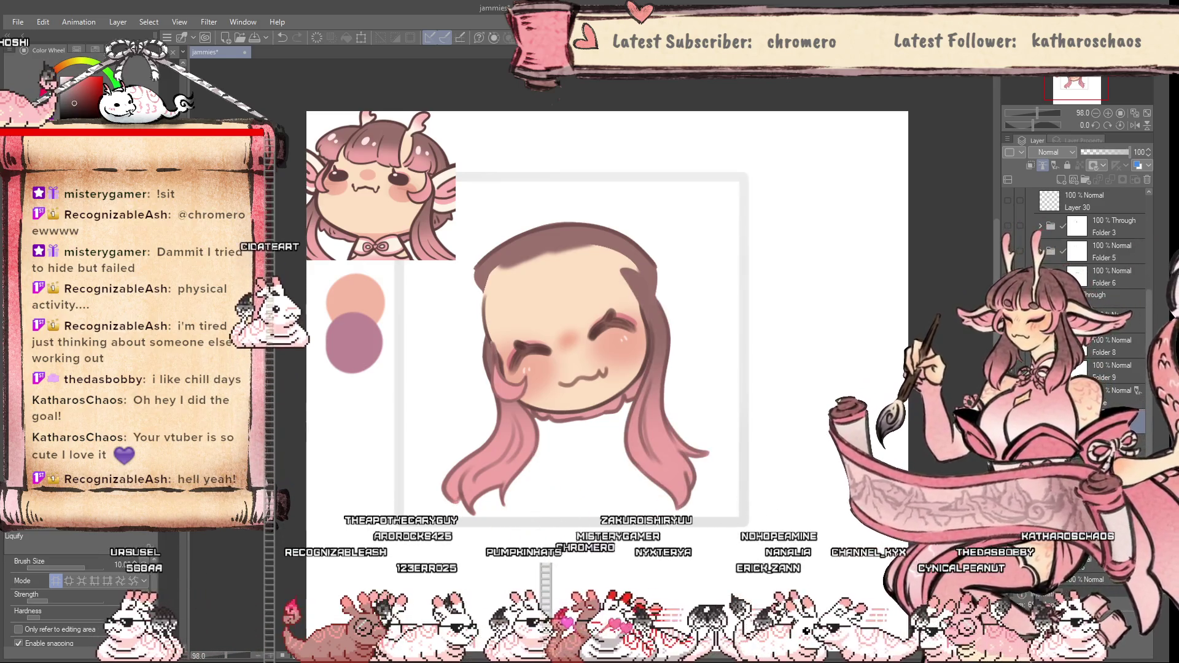
{"action": "left_click", "coordinate": [1112, 346]}
{"action": "key", "text": "b"}
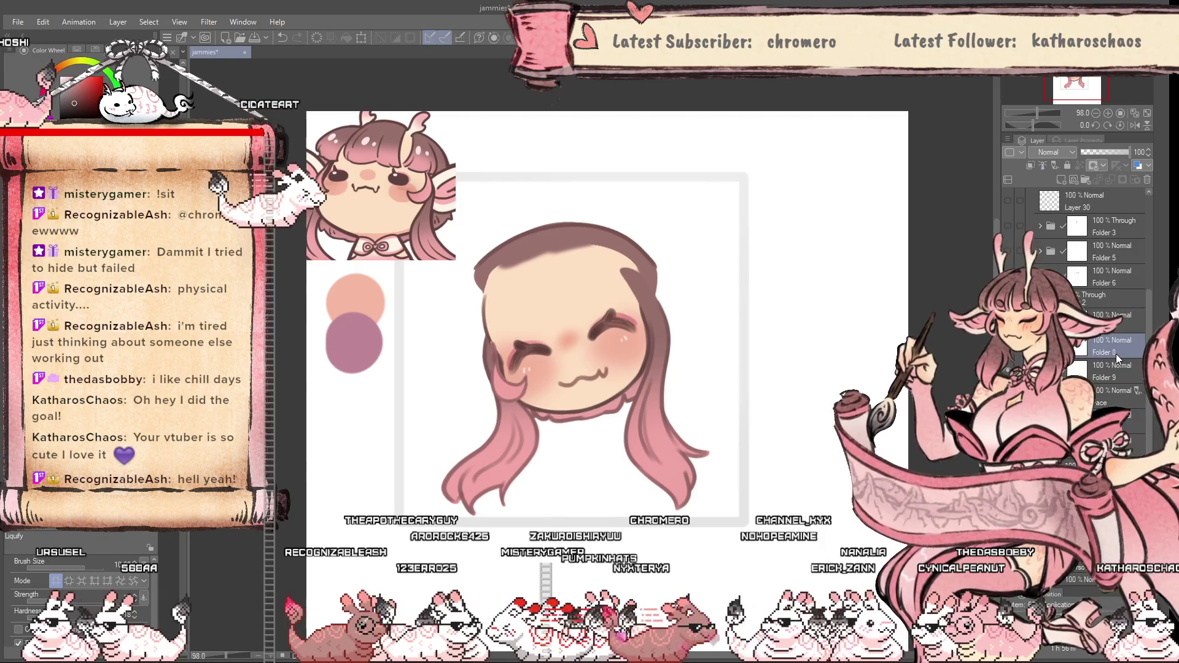
{"action": "scroll", "coordinate": [511, 348], "scroll_direction": "up", "scroll_amount": 5}
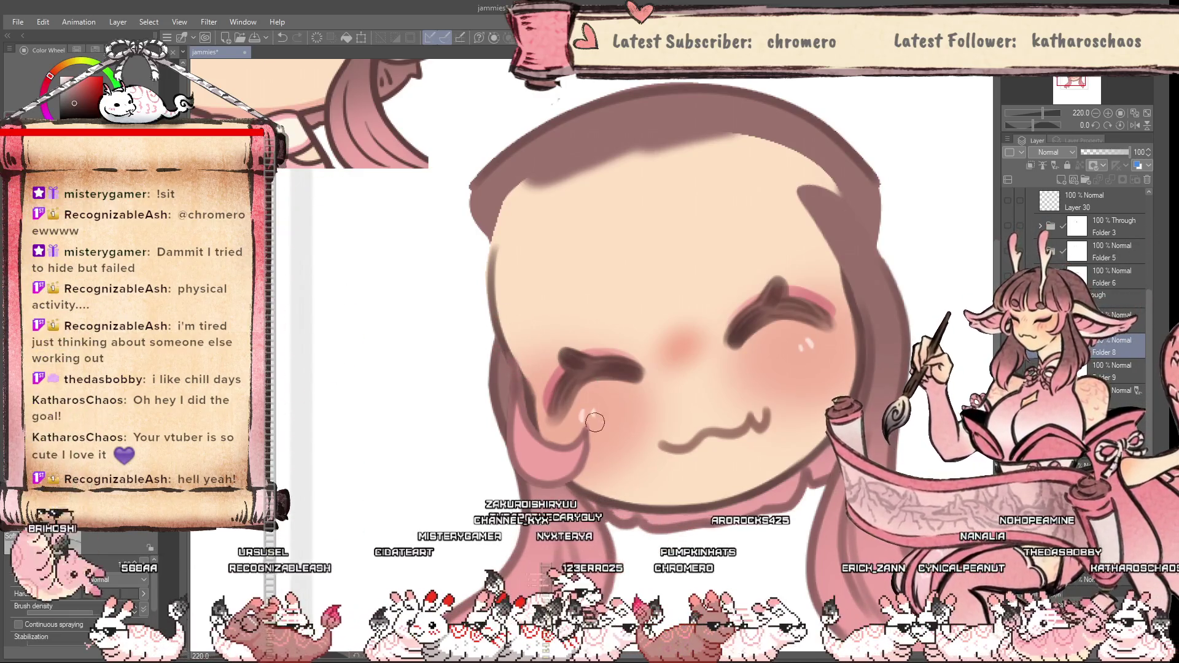
{"action": "scroll", "coordinate": [591, 422], "scroll_direction": "down", "scroll_amount": 4}
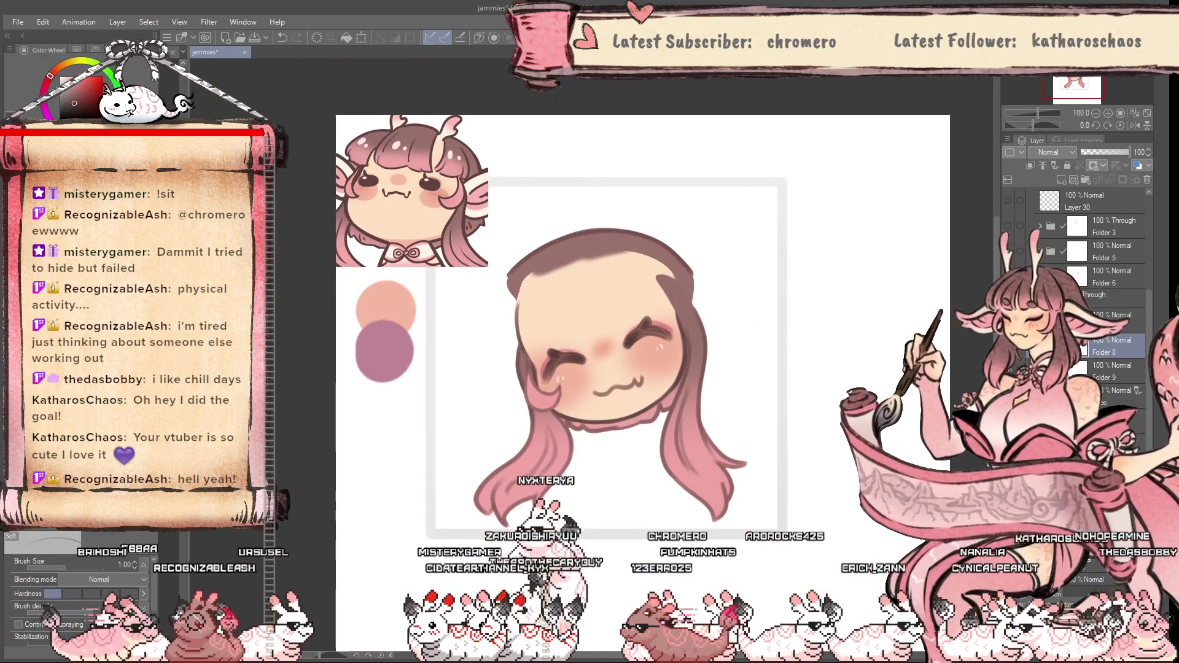
Mirror the canvas to check it, then turn the hair and horn layers back on
{"action": "key", "text": "h"}
{"action": "scroll", "coordinate": [522, 276], "scroll_direction": "up", "scroll_amount": 3}
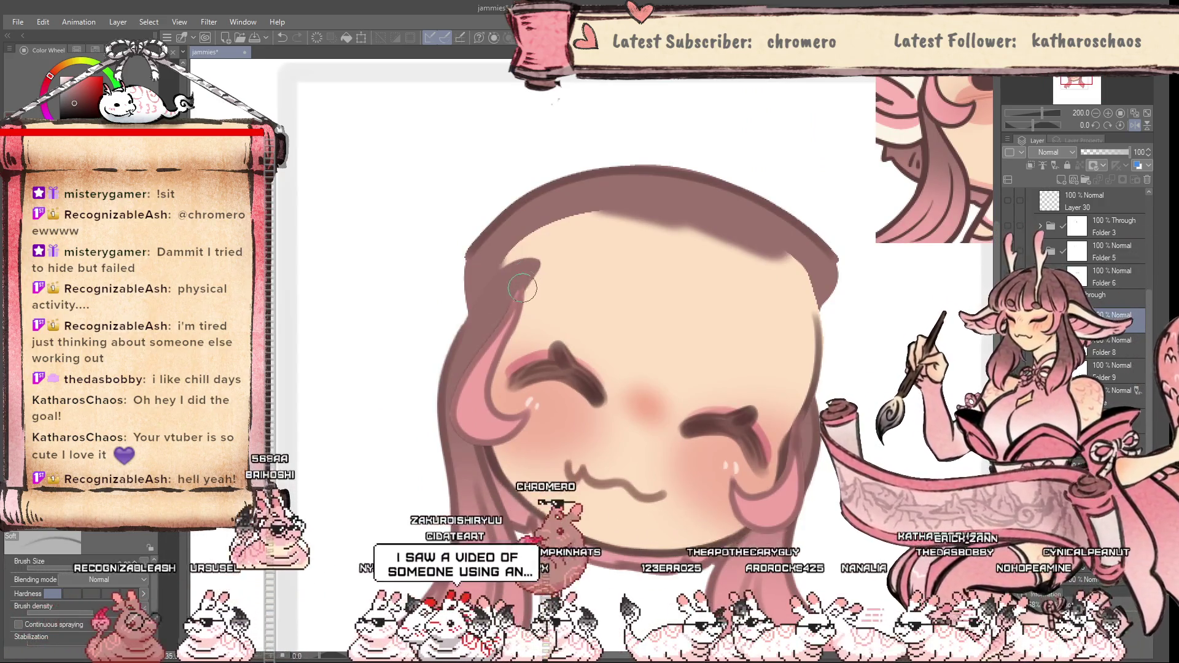
{"action": "scroll", "coordinate": [526, 361], "scroll_direction": "down", "scroll_amount": 2}
{"action": "key", "text": "h"}
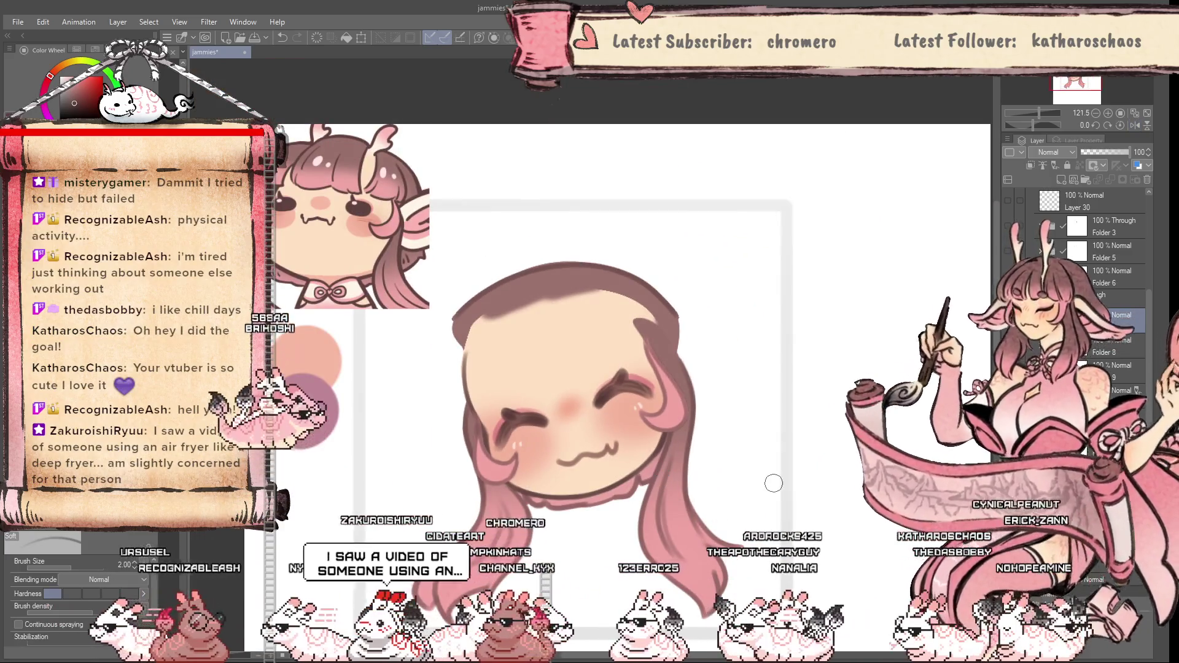
{"action": "left_click", "coordinate": [1008, 251]}
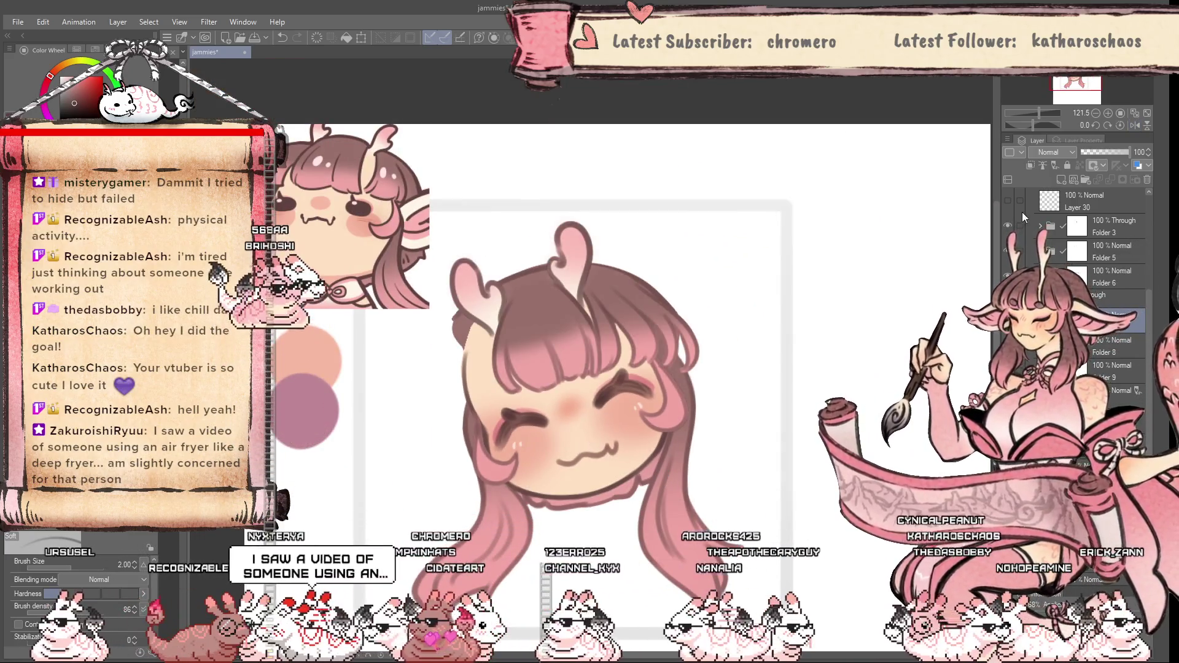
Restore the left side of the hair, then paste the copied s'mores photo as a new canvas
{"action": "key", "text": "ctrl+z"}
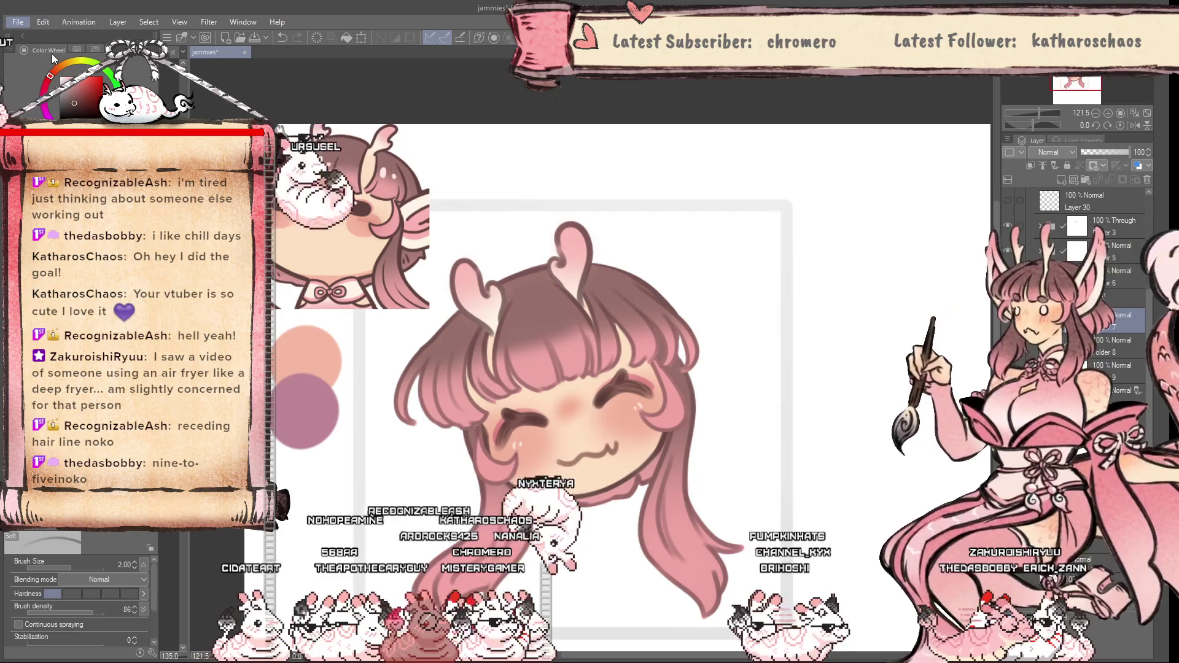
{"action": "key", "text": "alt"}
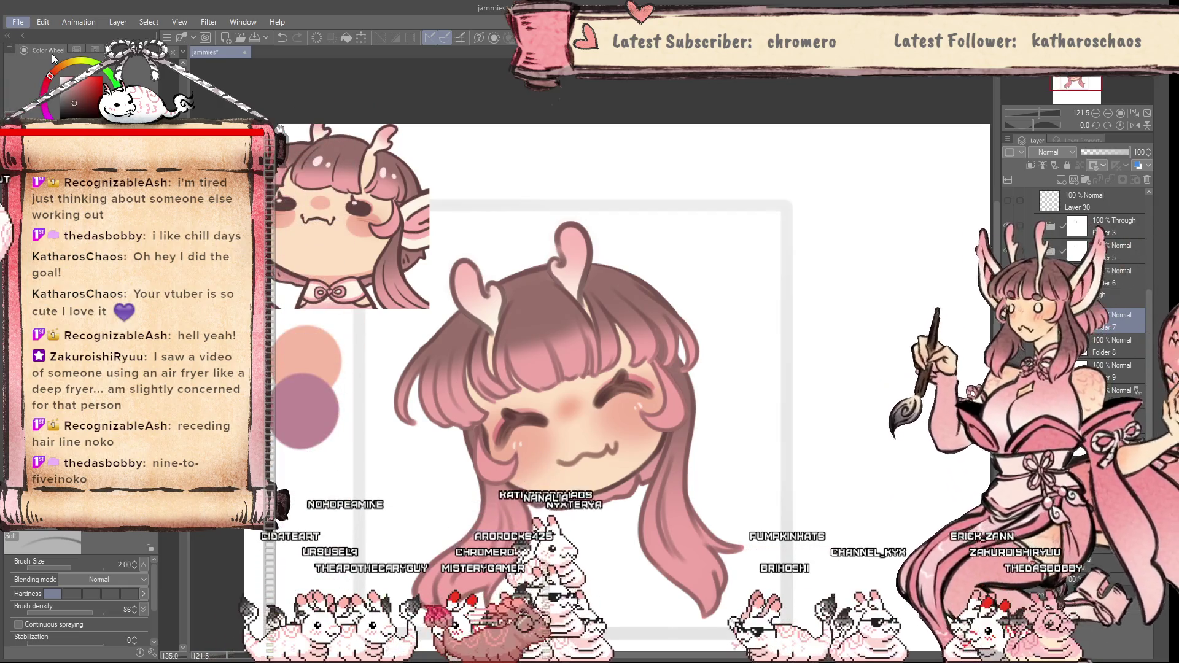
{"action": "key", "text": "ctrl+shift+alt+v"}
{"action": "scroll", "coordinate": [706, 179], "scroll_direction": "up", "scroll_amount": 2}
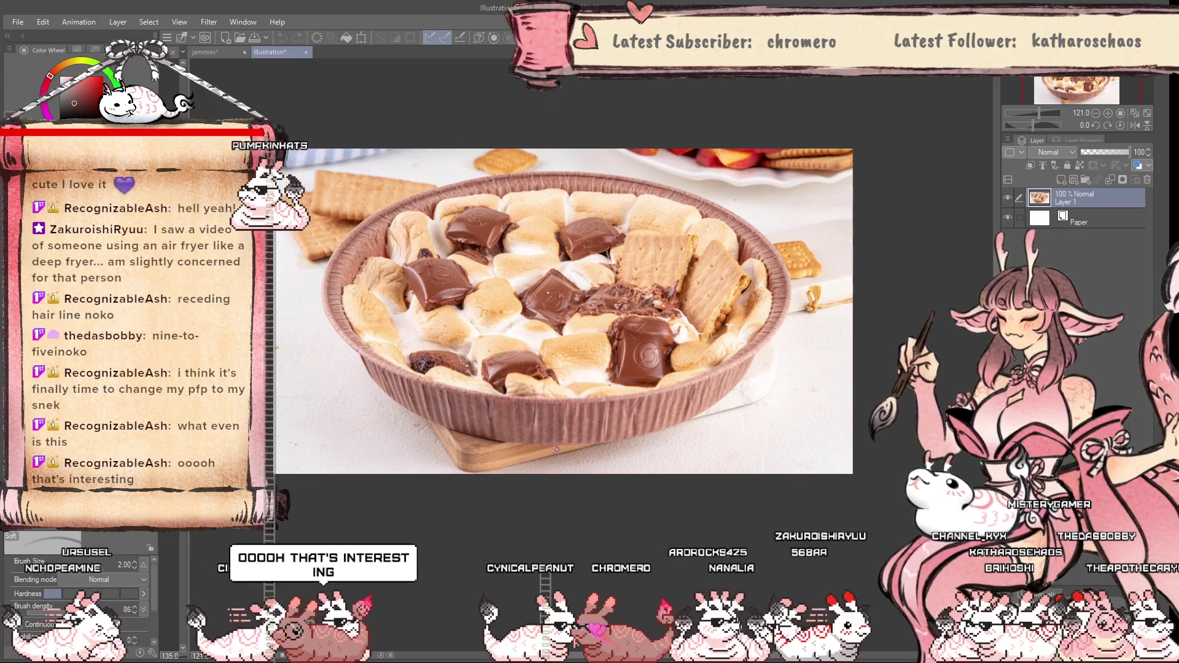
Zoom around the s'mores photo, then close its Illustration canvas with Ctrl+W
{"action": "scroll", "coordinate": [557, 449], "scroll_direction": "up", "scroll_amount": 3}
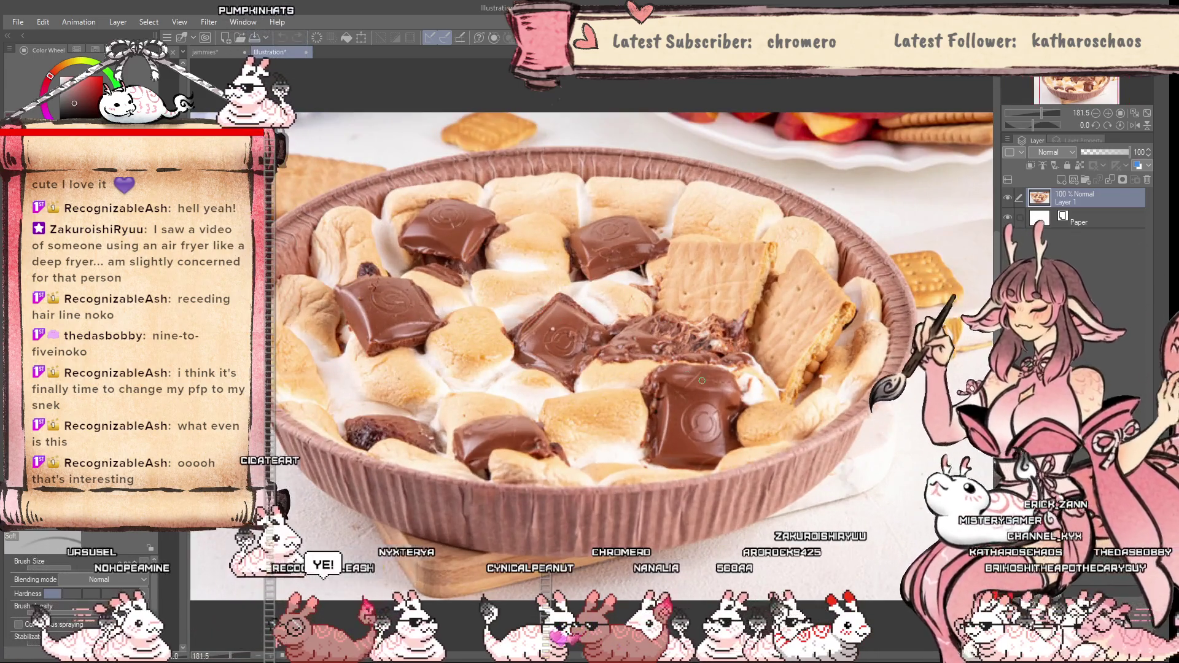
{"action": "scroll", "coordinate": [466, 349], "scroll_direction": "up", "scroll_amount": 3}
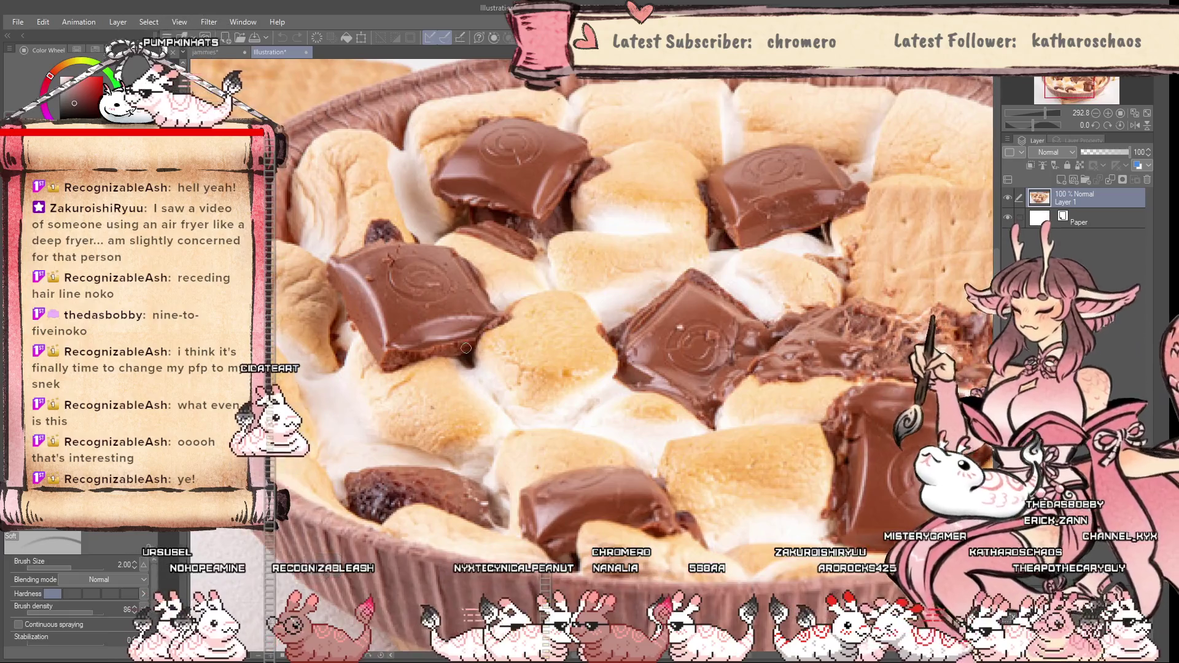
{"action": "scroll", "coordinate": [466, 348], "scroll_direction": "down", "scroll_amount": 3}
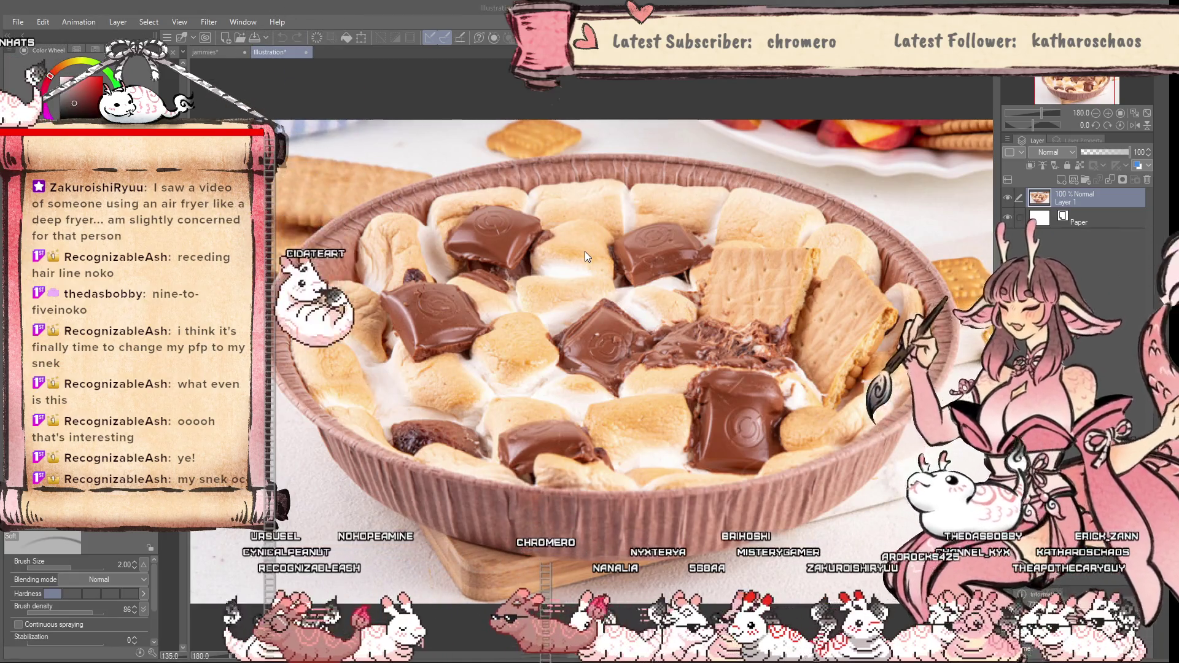
{"action": "key", "text": "ctrl+w"}
{"action": "scroll", "coordinate": [552, 307], "scroll_direction": "down", "scroll_amount": 2}
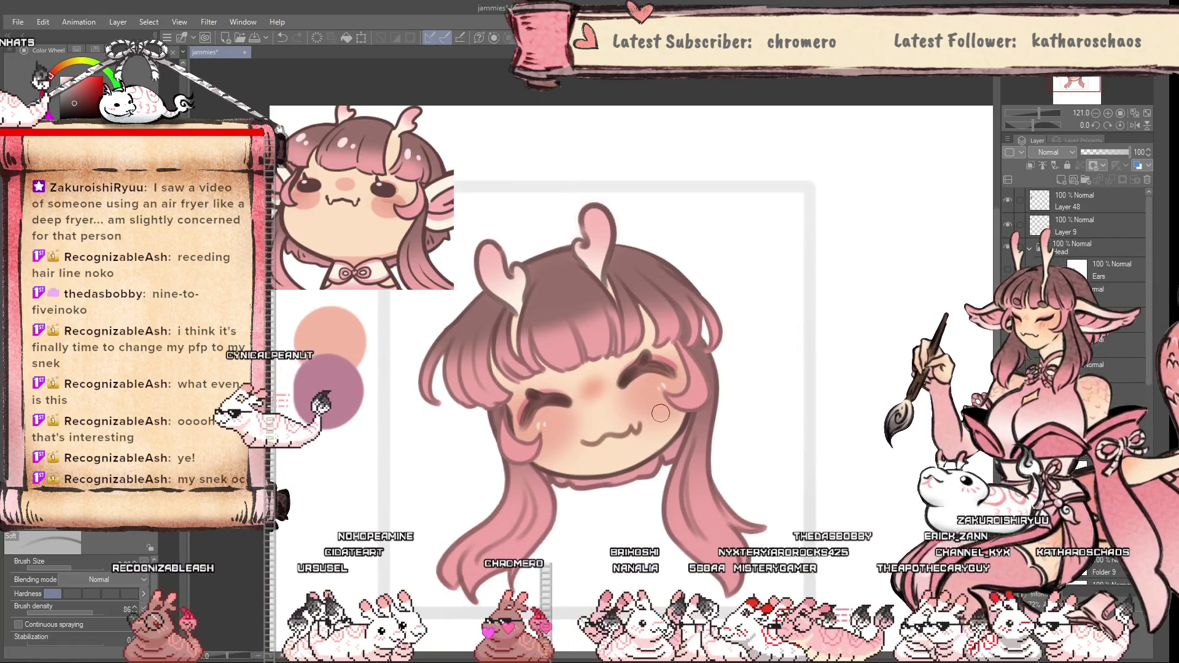
Redo the longer right side of the pink hair and select another layer in the Head folder
{"action": "scroll", "coordinate": [668, 486], "scroll_direction": "down", "scroll_amount": 2}
{"action": "scroll", "coordinate": [668, 485], "scroll_direction": "up", "scroll_amount": 3}
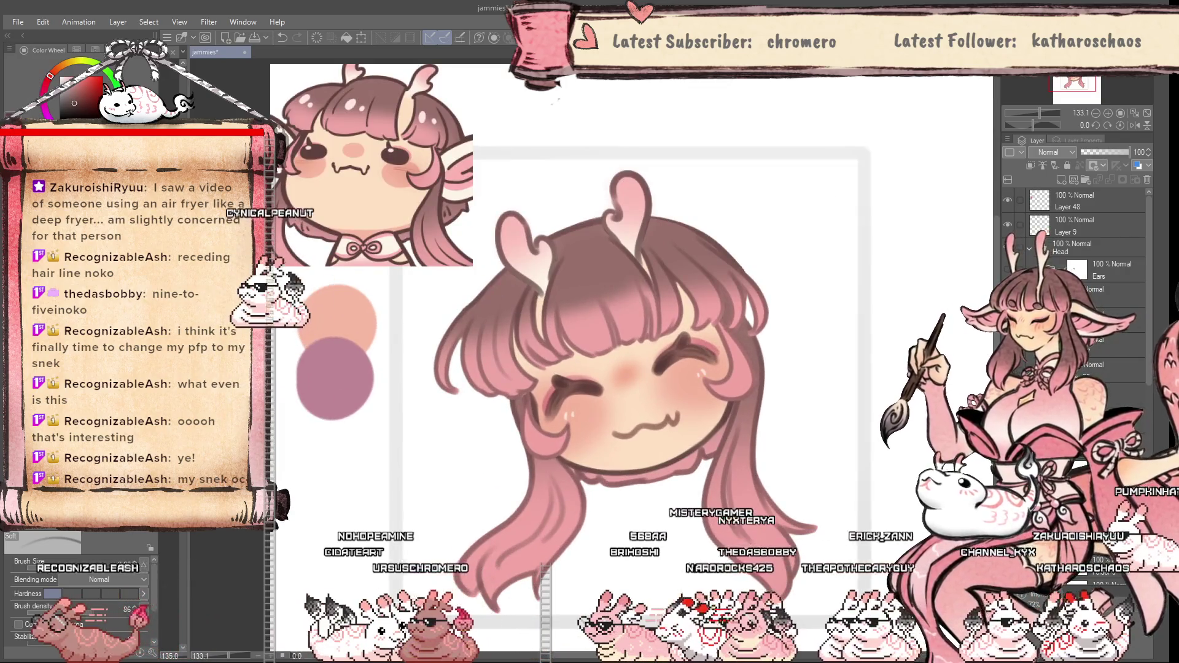
{"action": "key", "text": "ctrl+y"}
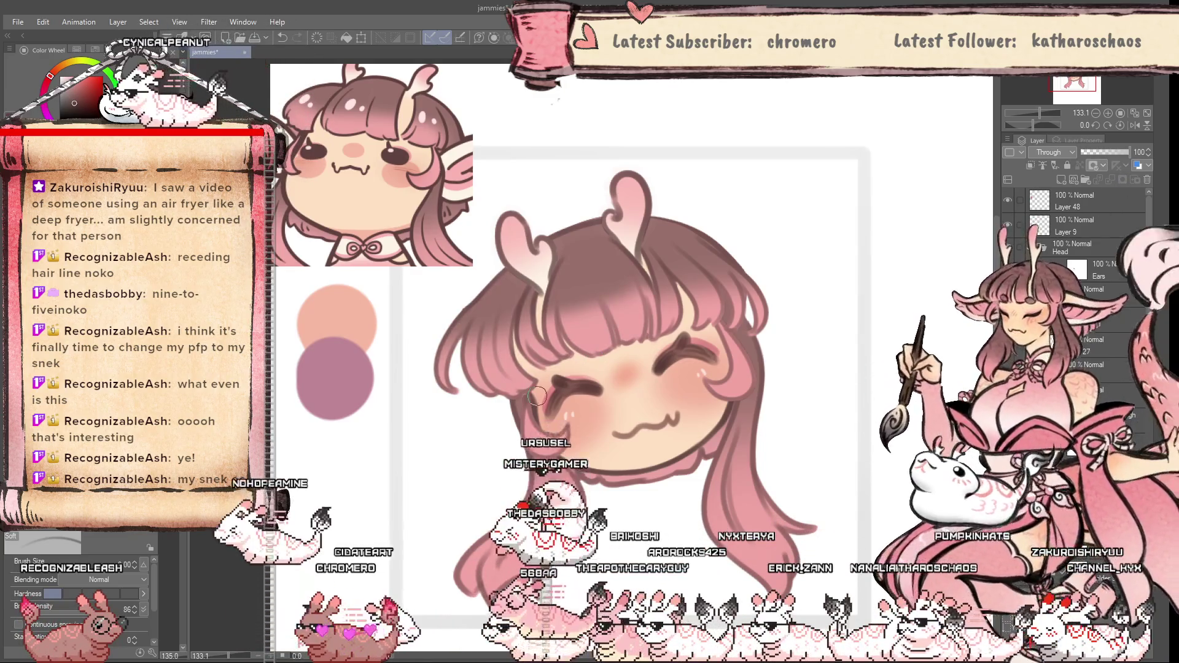
{"action": "scroll", "coordinate": [512, 379], "scroll_direction": "up", "scroll_amount": 5}
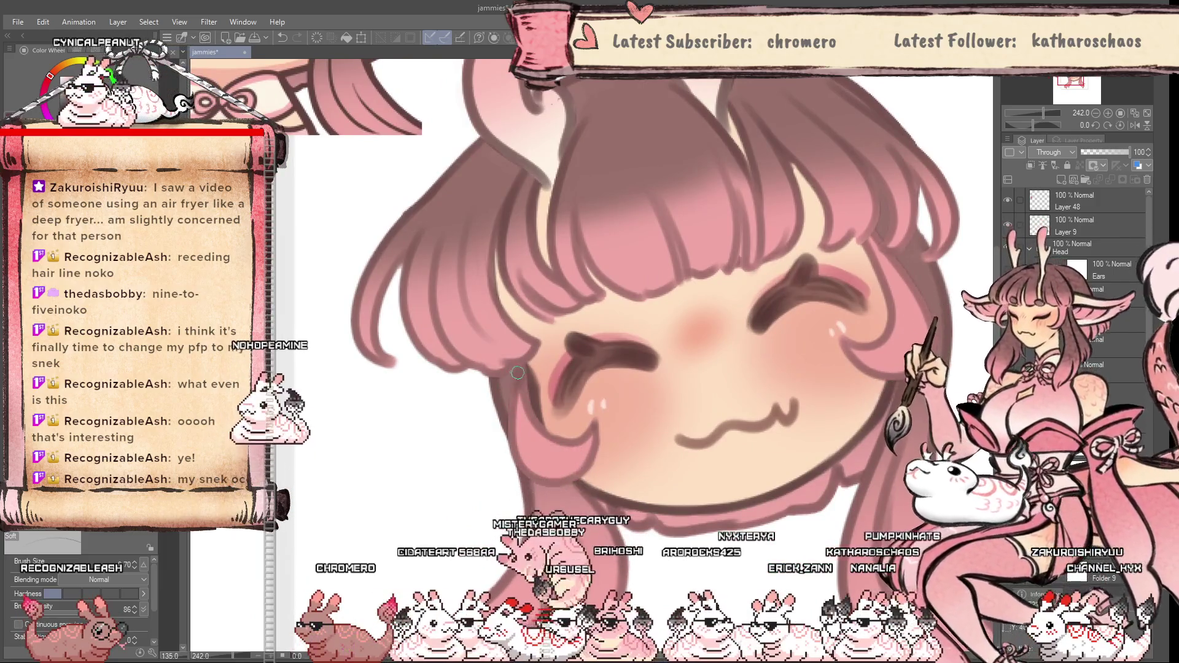
{"action": "scroll", "coordinate": [469, 454], "scroll_direction": "down", "scroll_amount": 8}
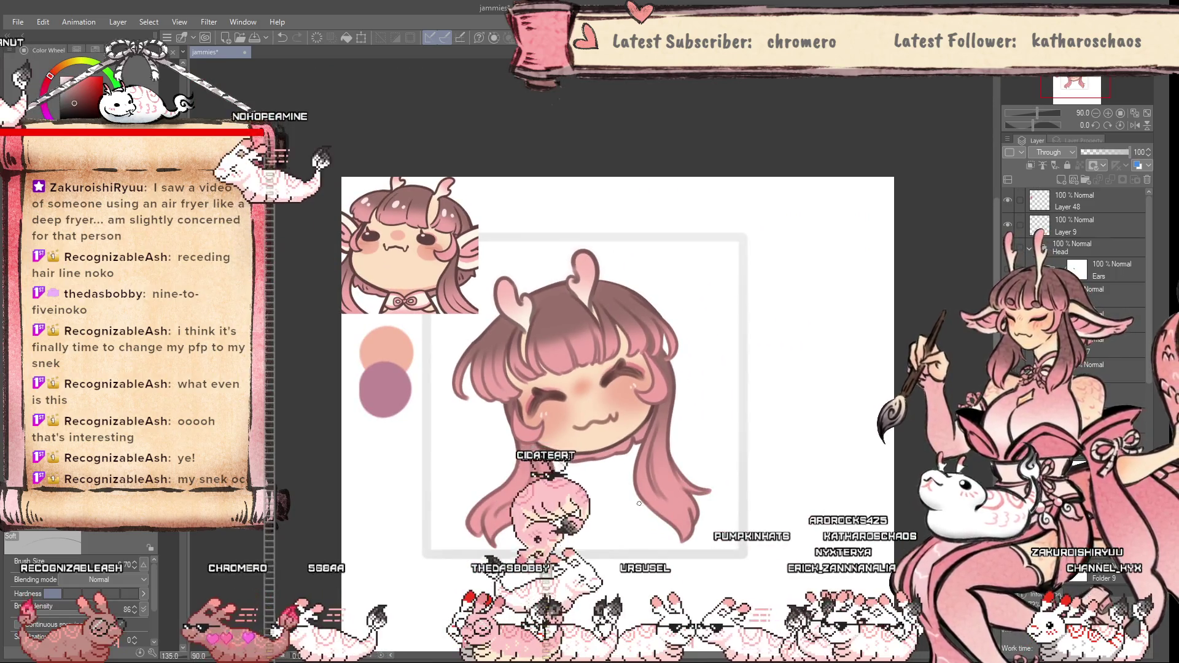
{"action": "scroll", "coordinate": [639, 531], "scroll_direction": "up", "scroll_amount": 1}
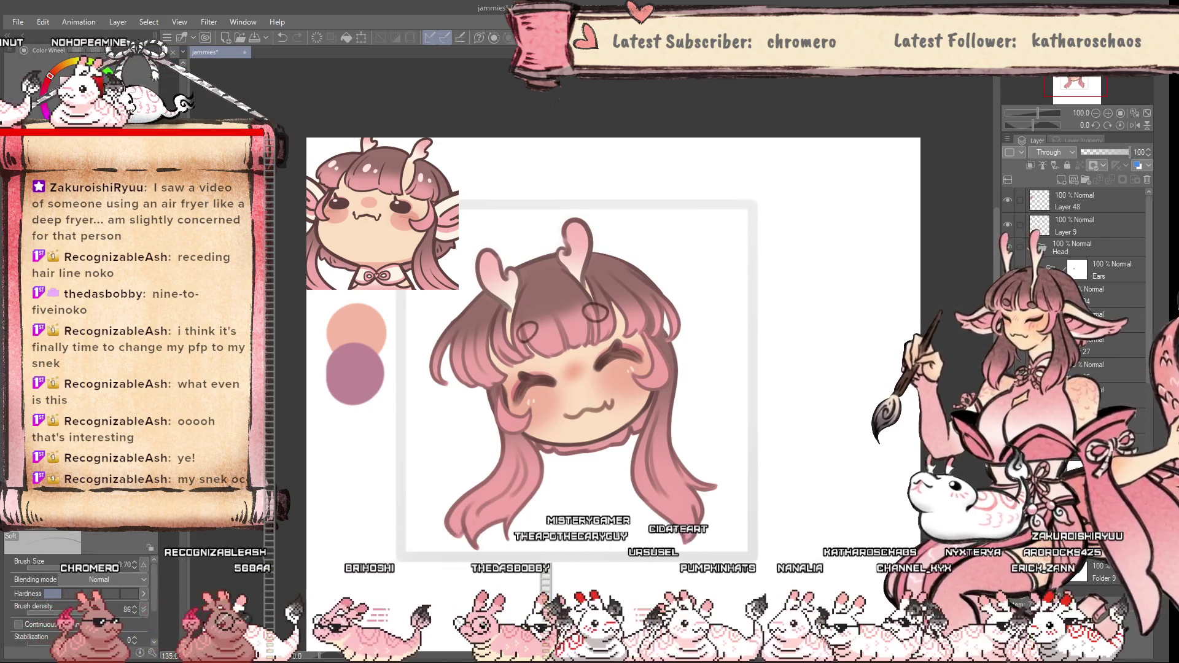
{"action": "left_click", "coordinate": [1106, 392]}
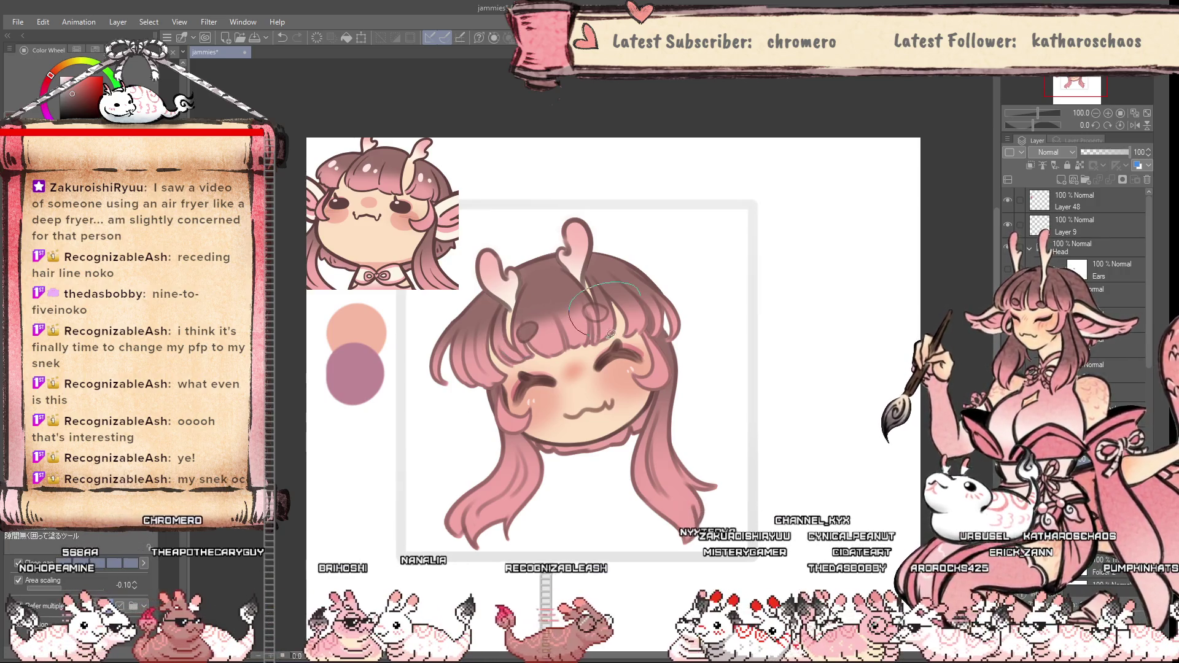
Lower the layer's opacity to 59%, hide the headphones sketch and show the Ears sketch layer
{"action": "scroll", "coordinate": [585, 346], "scroll_direction": "up", "scroll_amount": 3}
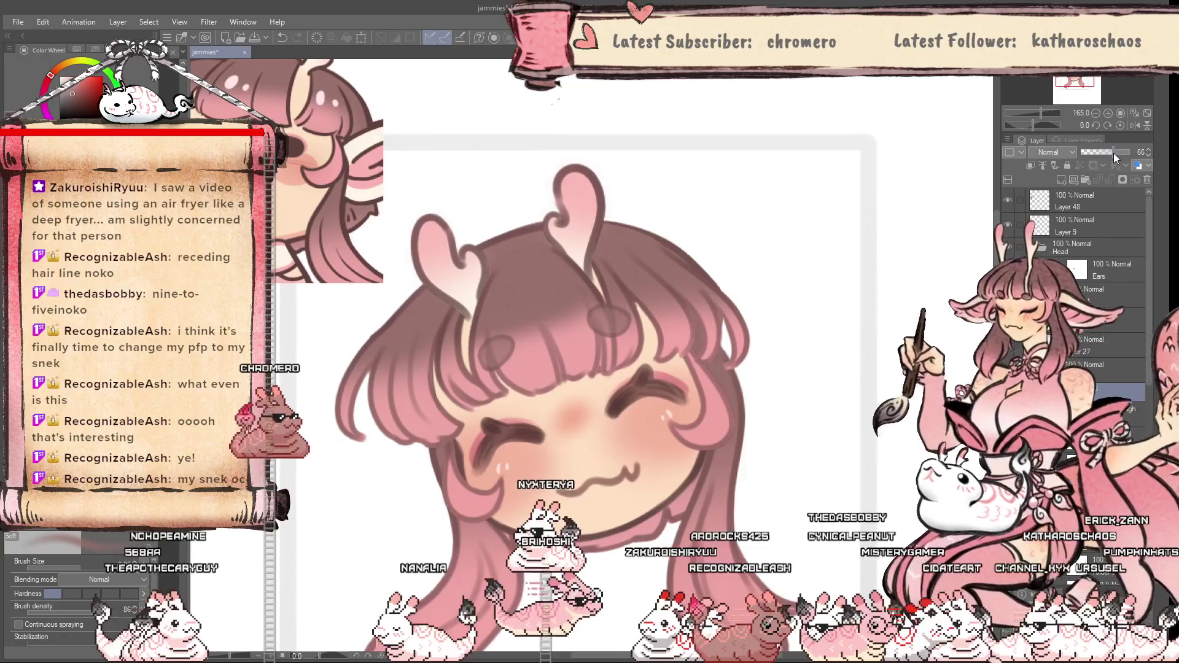
{"action": "left_click_drag", "start_coordinate": [1115, 153], "coordinate": [1109, 153]}
{"action": "scroll", "coordinate": [584, 344], "scroll_direction": "down", "scroll_amount": 2}
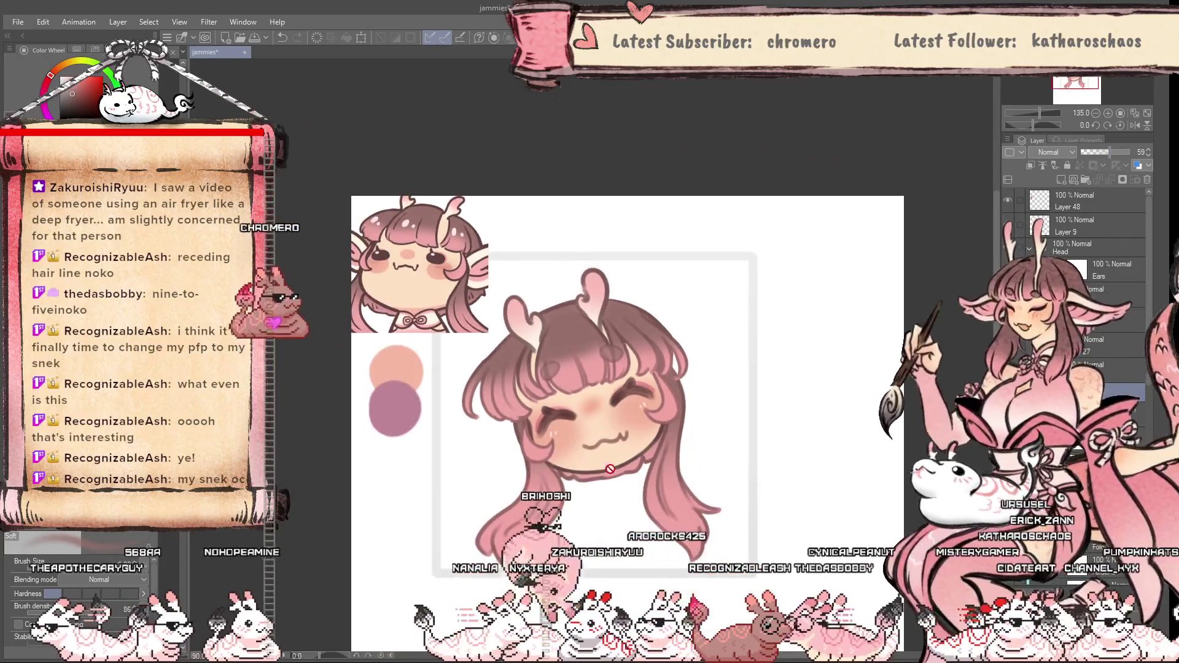
{"action": "scroll", "coordinate": [583, 344], "scroll_direction": "down", "scroll_amount": 1}
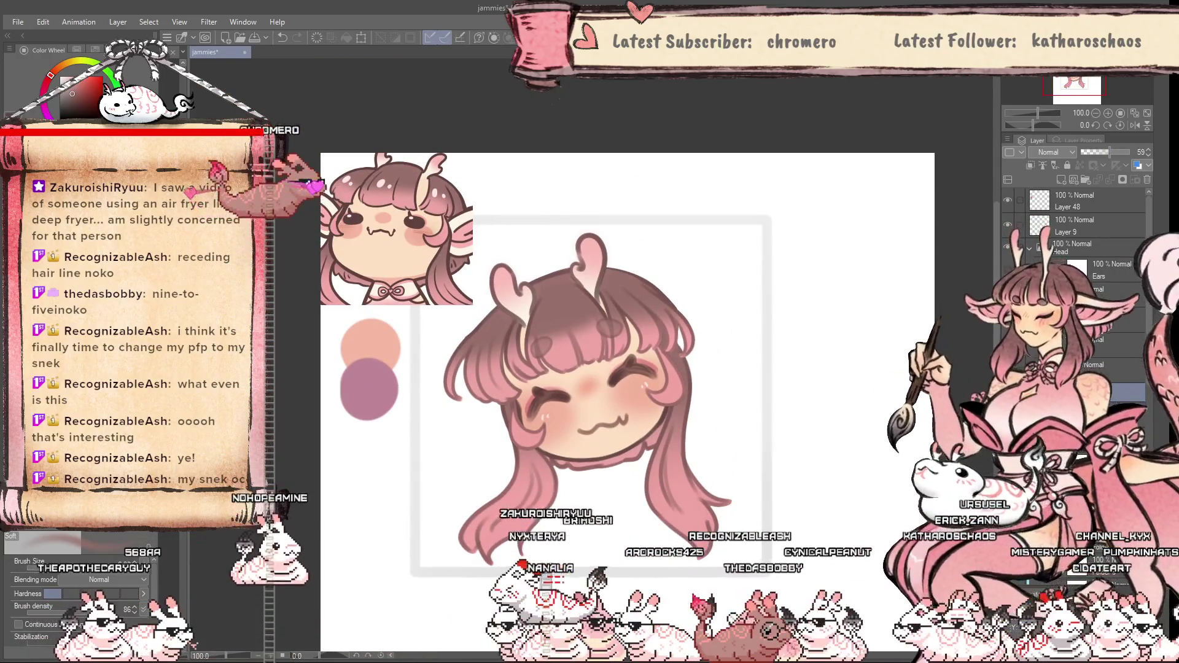
{"action": "left_click", "coordinate": [1008, 224]}
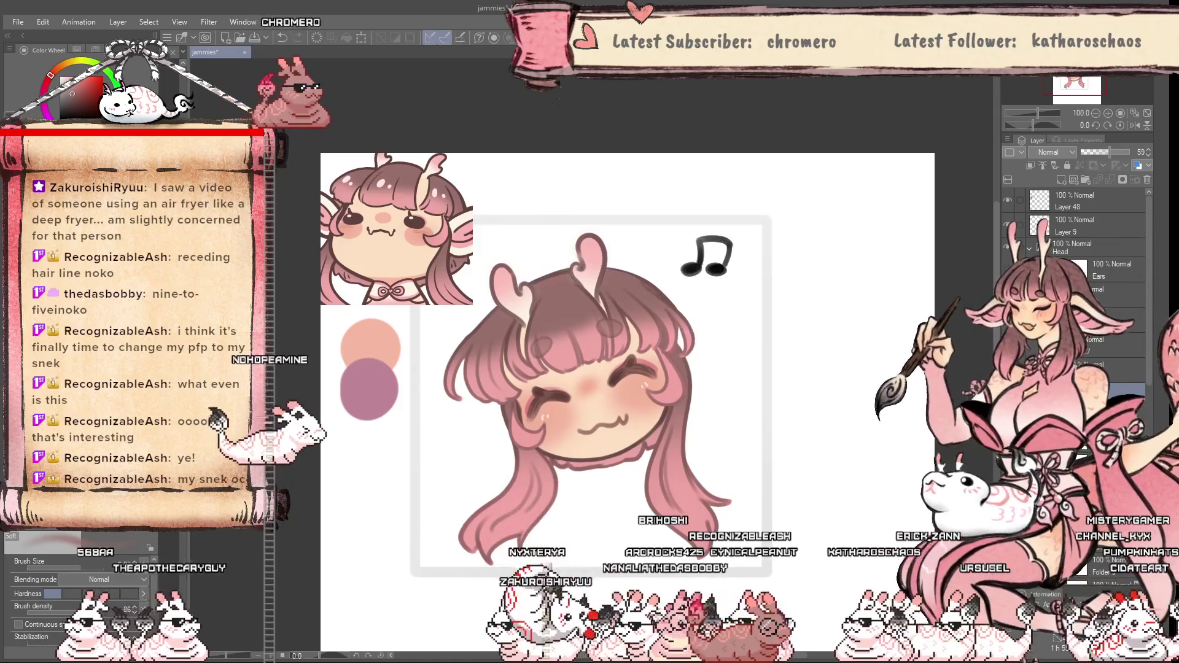
{"action": "left_click", "coordinate": [1106, 270]}
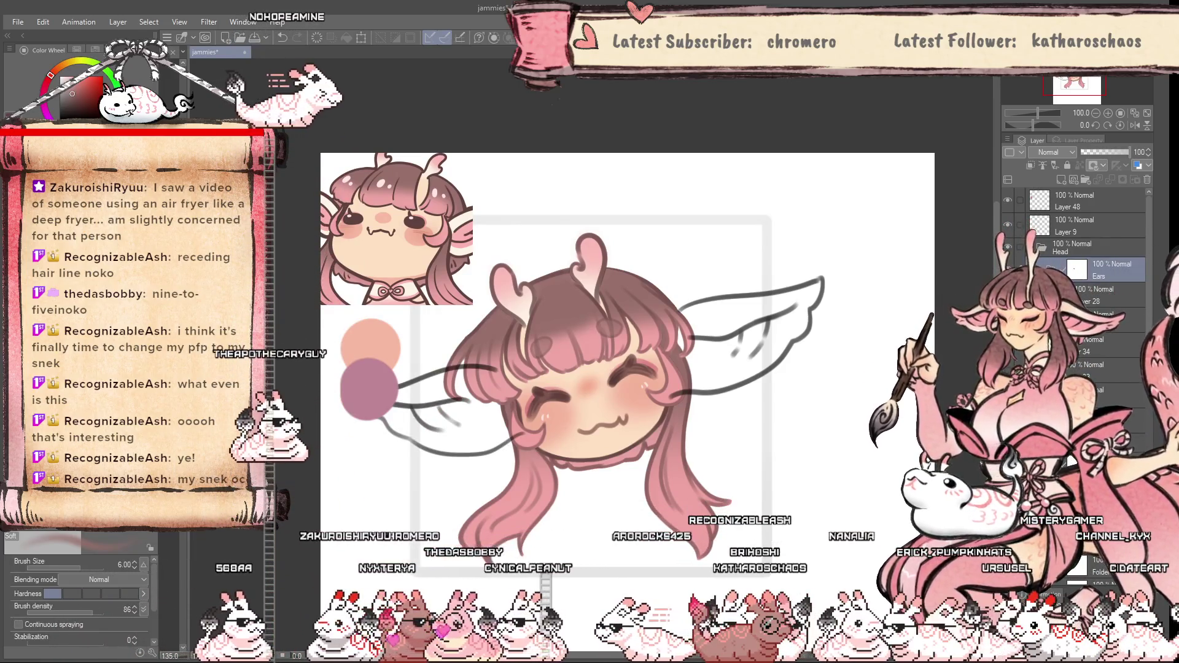
Lasso-fill the right deer ear with cream on the layer under Ears, then add a new raster layer
{"action": "left_click", "coordinate": [1106, 319]}
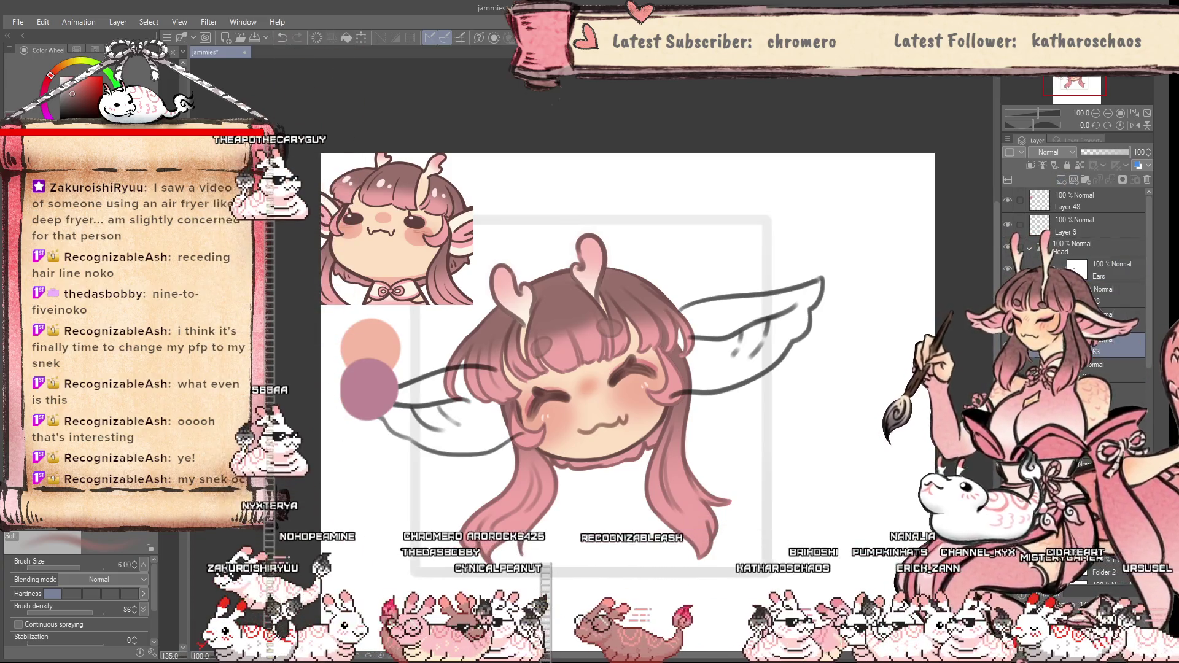
{"action": "key", "text": "g"}
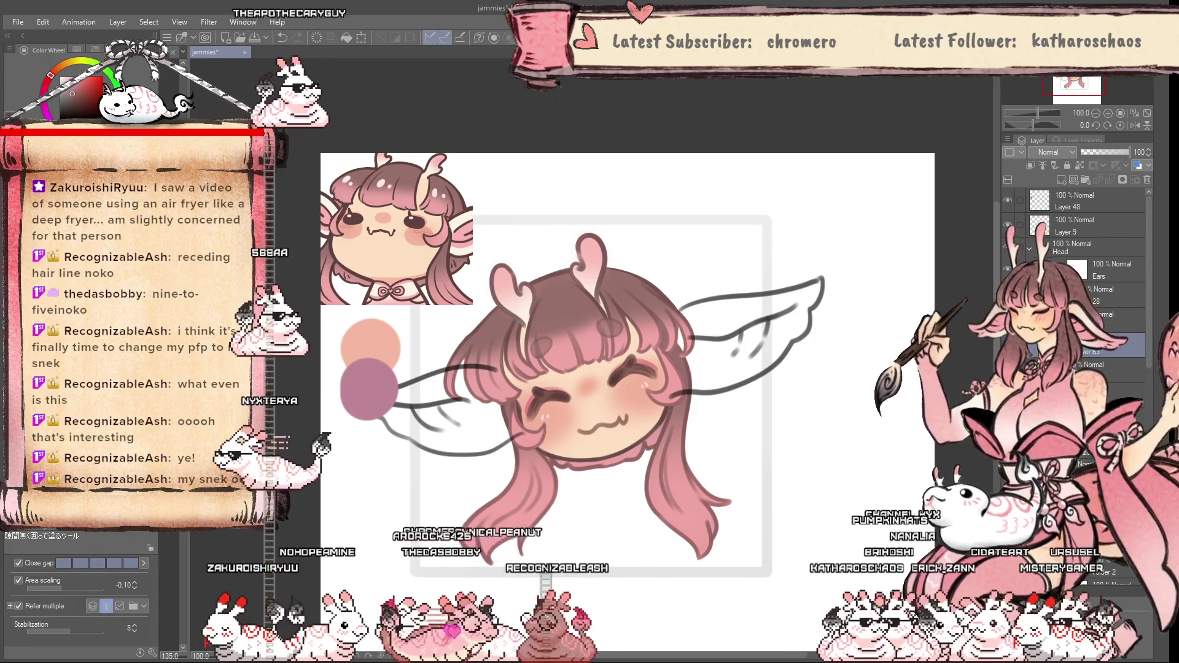
{"action": "key", "text": "g"}
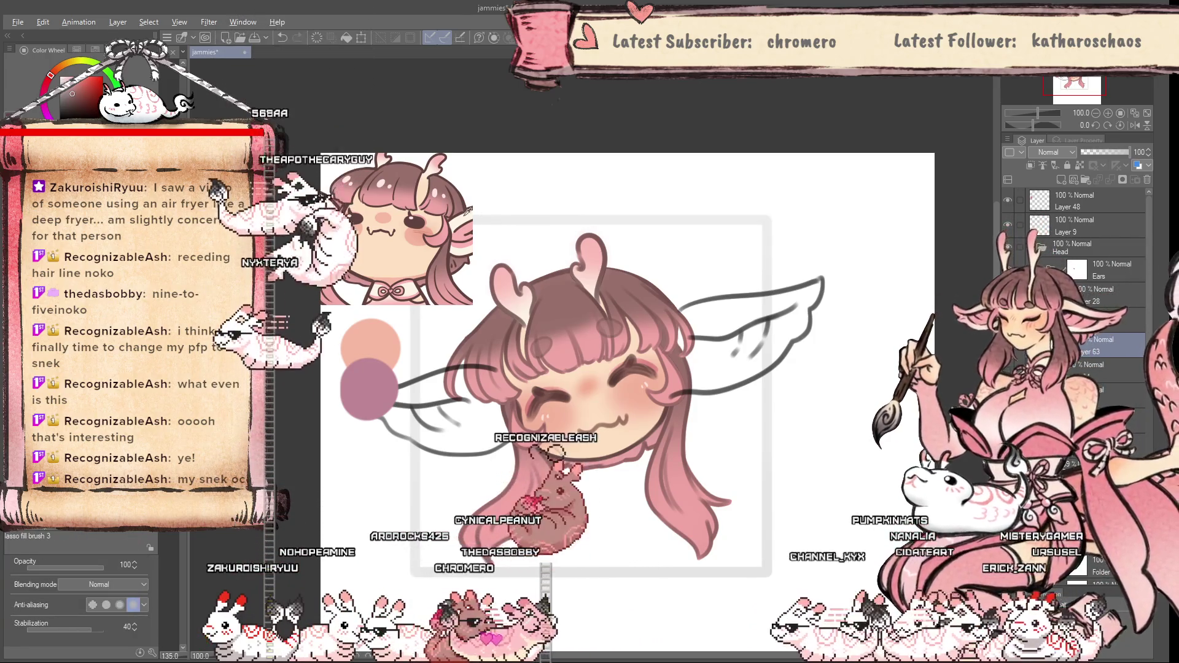
{"action": "scroll", "coordinate": [434, 269], "scroll_direction": "down", "scroll_amount": 2}
{"action": "scroll", "coordinate": [614, 374], "scroll_direction": "up", "scroll_amount": 4}
{"action": "scroll", "coordinate": [654, 320], "scroll_direction": "up", "scroll_amount": 1}
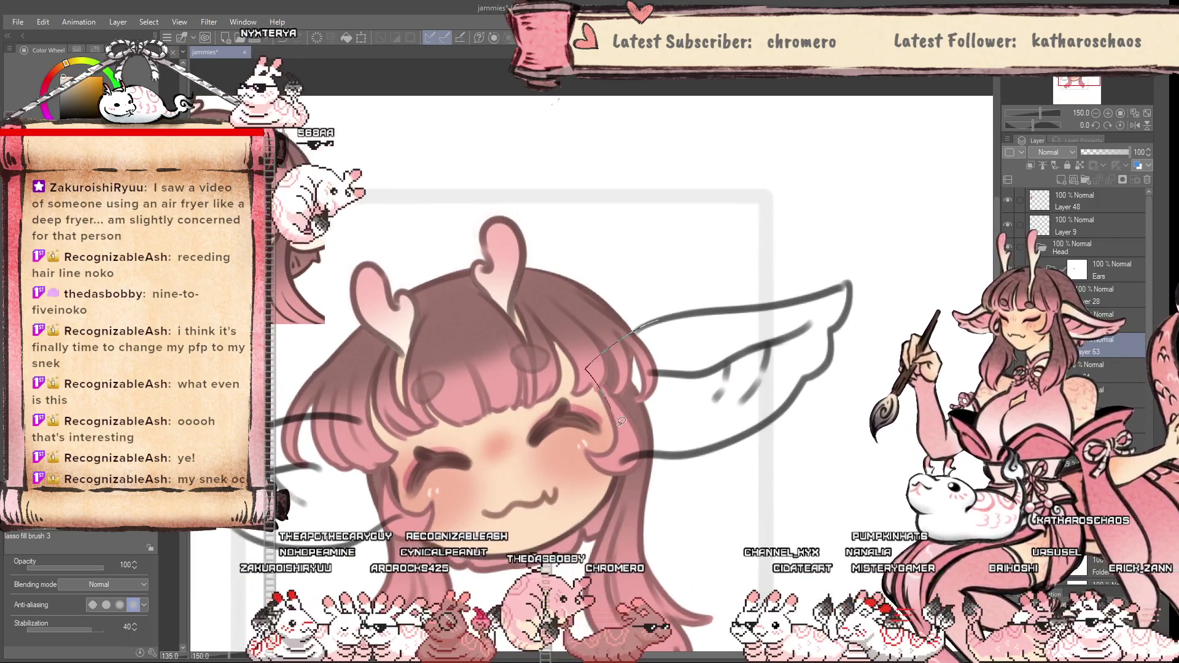
{"action": "mouse_move", "coordinate": [622, 422]}
{"action": "left_mouse_down"}
{"action": "mouse_move", "coordinate": [616, 456]}
{"action": "mouse_move", "coordinate": [714, 444]}
{"action": "left_mouse_up"}
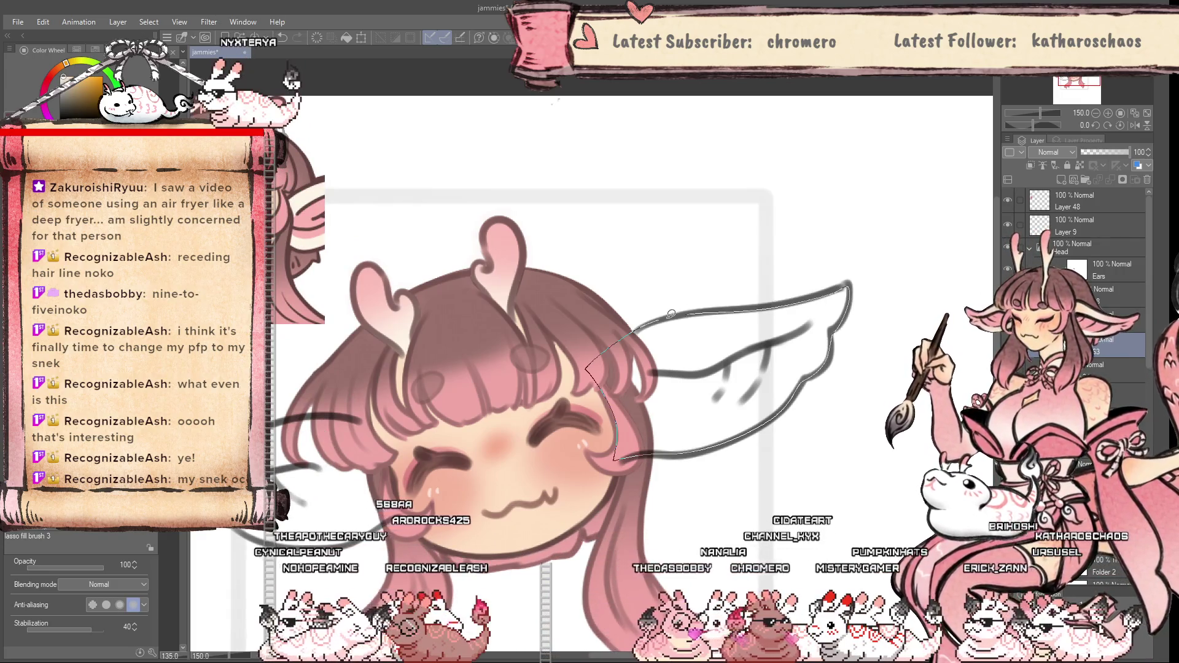
{"action": "left_click_drag", "start_coordinate": [671, 314], "coordinate": [585, 448]}
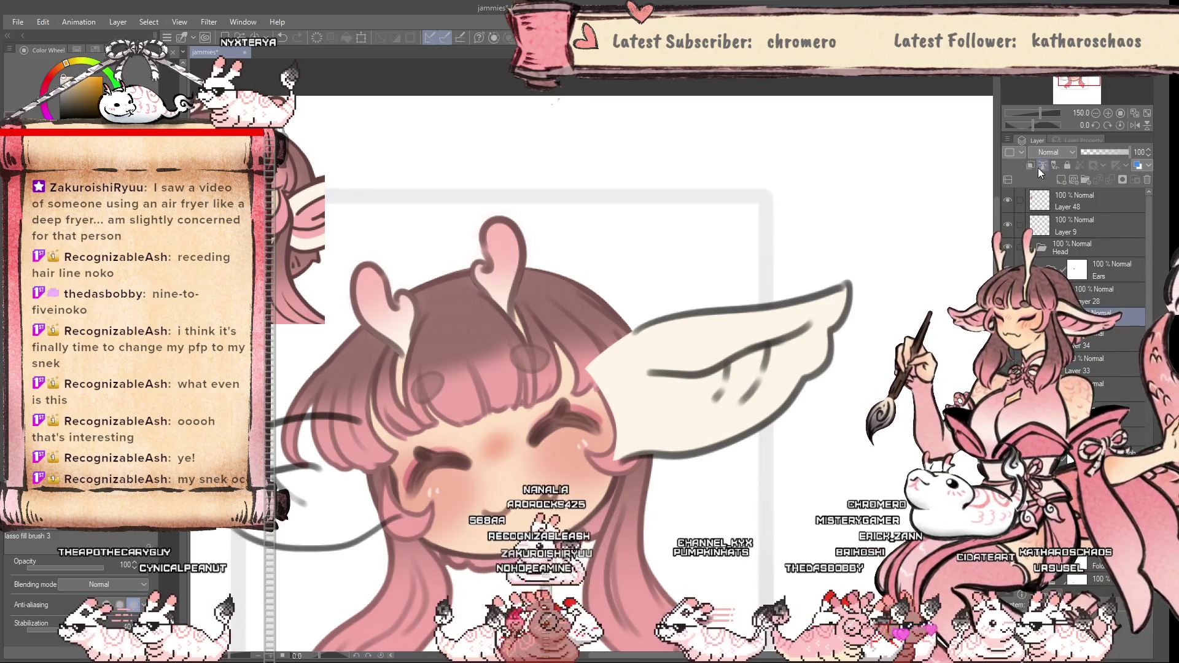
{"action": "left_click", "coordinate": [1067, 181]}
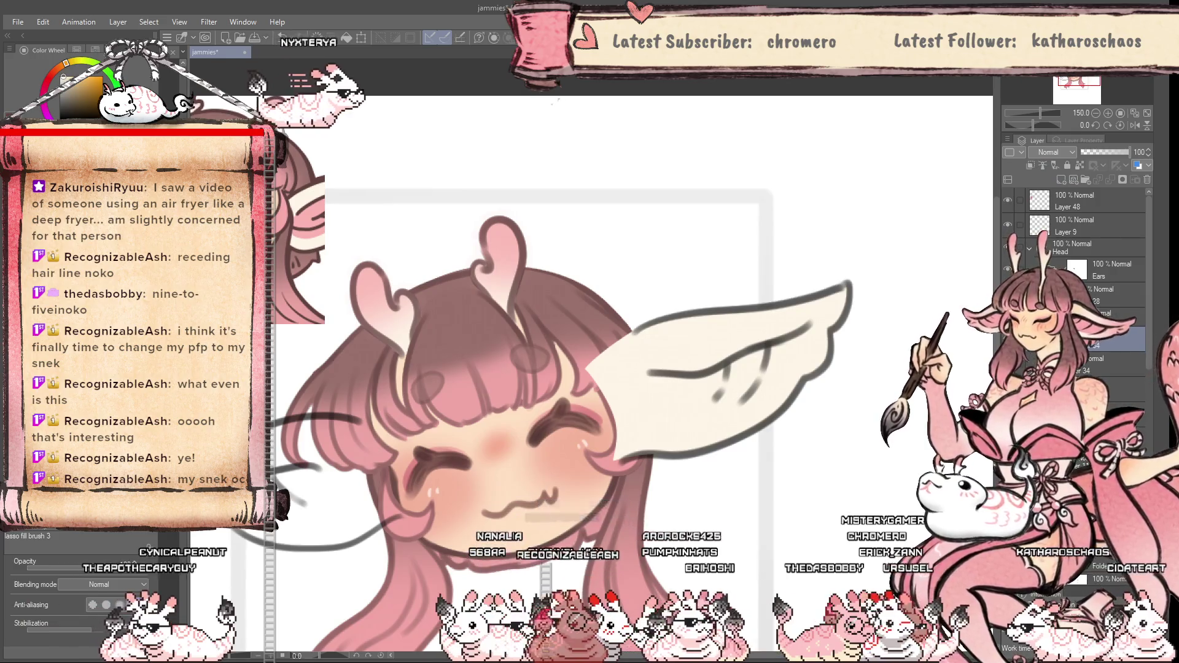
{"action": "key", "text": "g"}
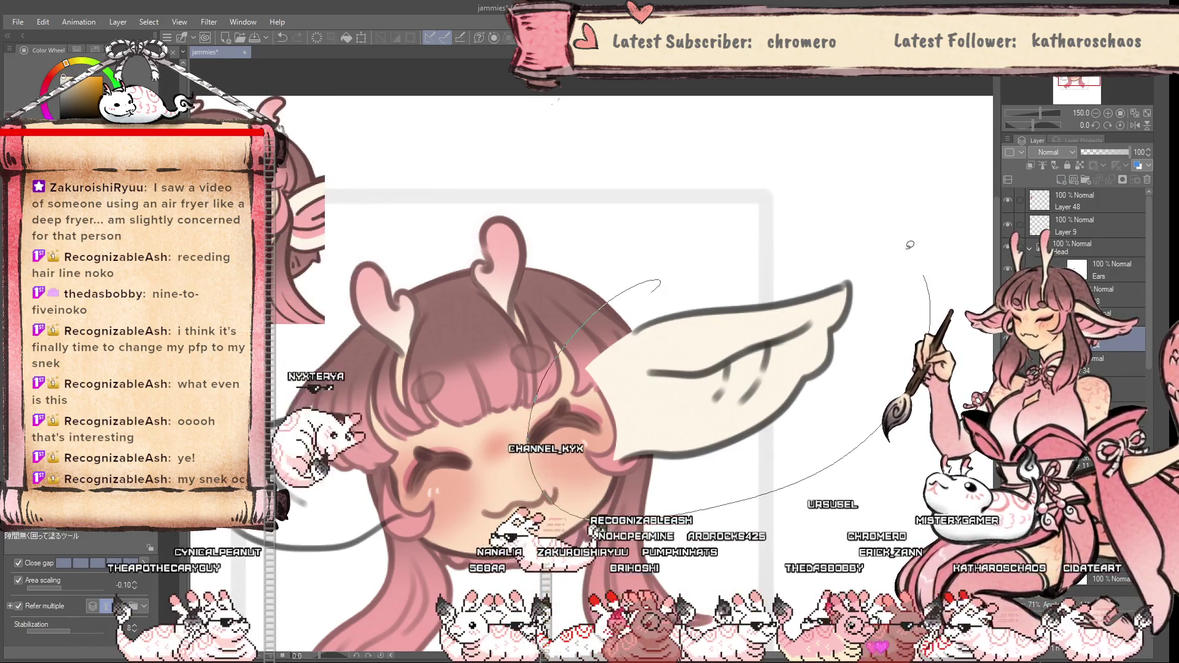